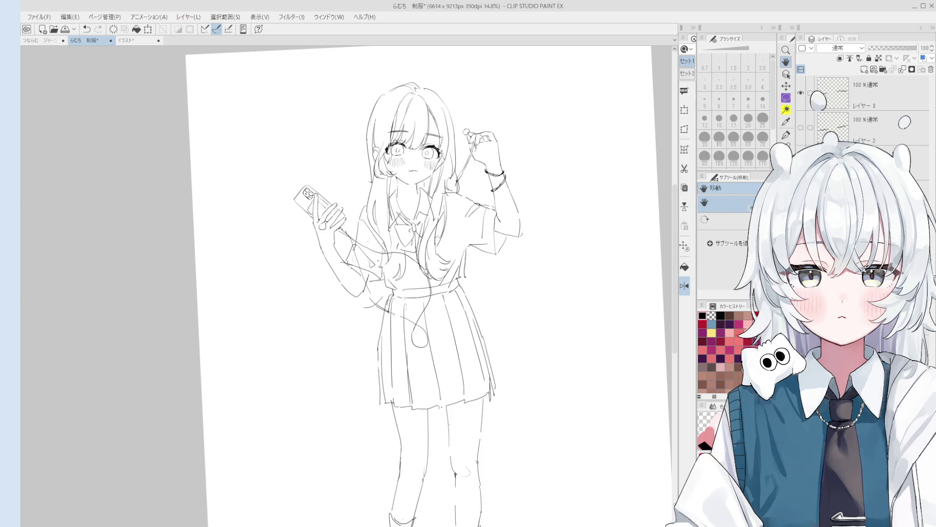
- Zoom in and redraw the collar line down to the bow with the 線画 pen
scroll(427, 202, "up", 3)
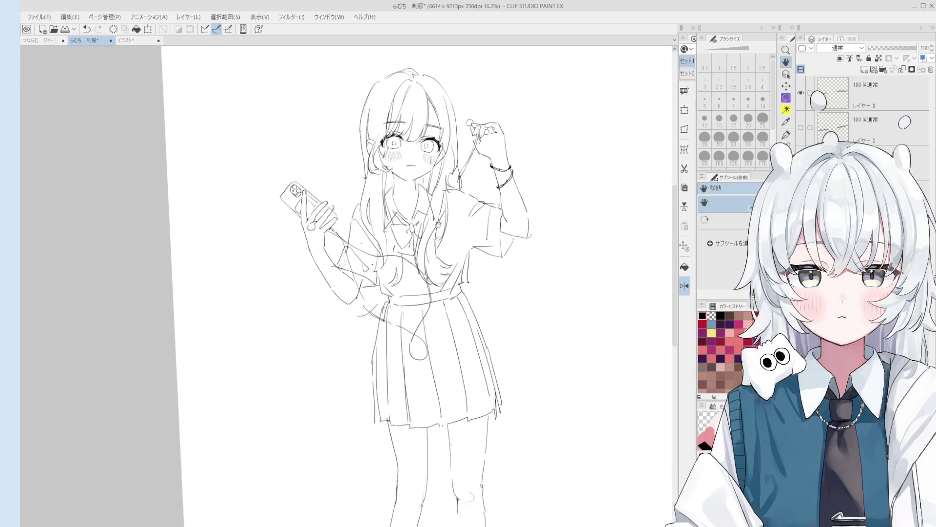
key("e")
scroll(391, 225, "up", 1)
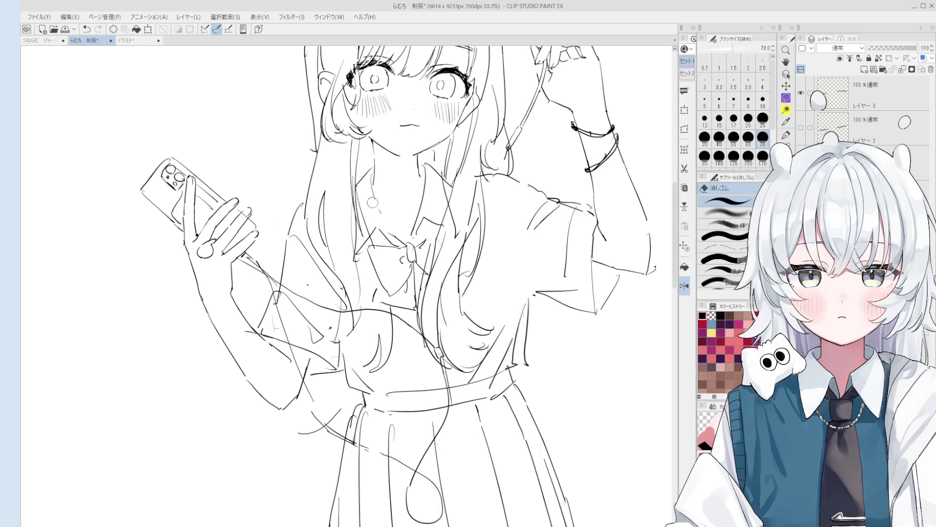
key("p")
left_click_drag(375, 175, 386, 212)
key("ctrl+z")
key("ctrl+z")
key("ctrl+z")
key("ctrl+z")
left_click_drag(374, 175, 407, 240)
key("ctrl+z")
left_click_drag(372, 176, 397, 236)
- Erase the old sketch strokes near the collar
key("e")
key("p")
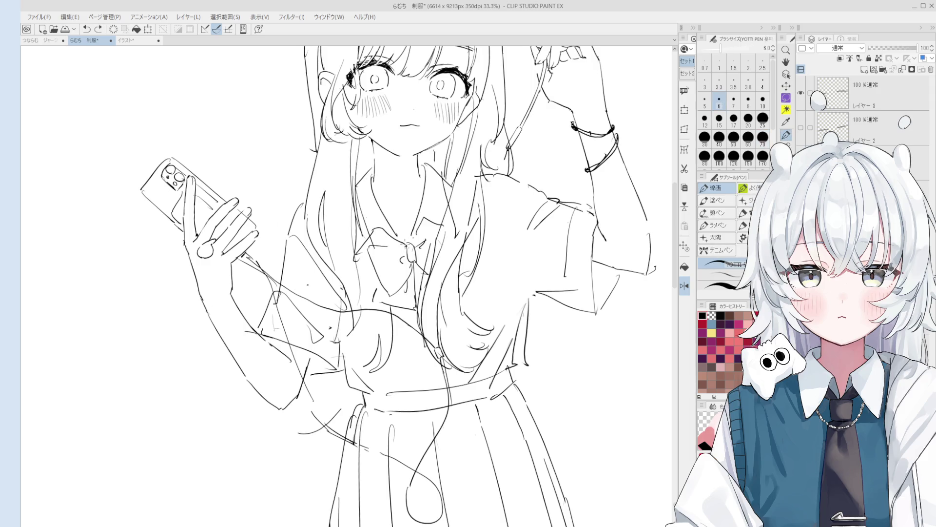
scroll(395, 239, "down", 1)
key("e")
key("p")
key("e")
mouse_move(422, 226)
left_mouse_down()
mouse_move(422, 178)
mouse_move(422, 205)
mouse_move(422, 181)
mouse_move(385, 199)
left_mouse_up()
key("p")
key("ctrl+z")
- Redraw the neck line running from the collar, retrying the stroke several times
key("e")
key("p")
scroll(416, 185, "up", 3)
scroll(399, 200, "down", 2)
key("e")
key("p")
left_click_drag(382, 154, 378, 213)
key("ctrl+z")
key("ctrl+z")
key("e")
key("p")
key("ctrl+z")
mouse_move(371, 178)
left_mouse_down()
mouse_move(375, 200)
mouse_move(387, 215)
mouse_move(385, 198)
mouse_move(409, 237)
left_mouse_up()
- Clean up stray lines around the neck and add a small neck line
key("ctrl+z")
scroll(385, 205, "down", 1)
key("e")
key("p")
left_click_drag(387, 195, 407, 241)
key("e")
key("p")
left_click_drag(425, 205, 414, 236)
key("ctrl+z")
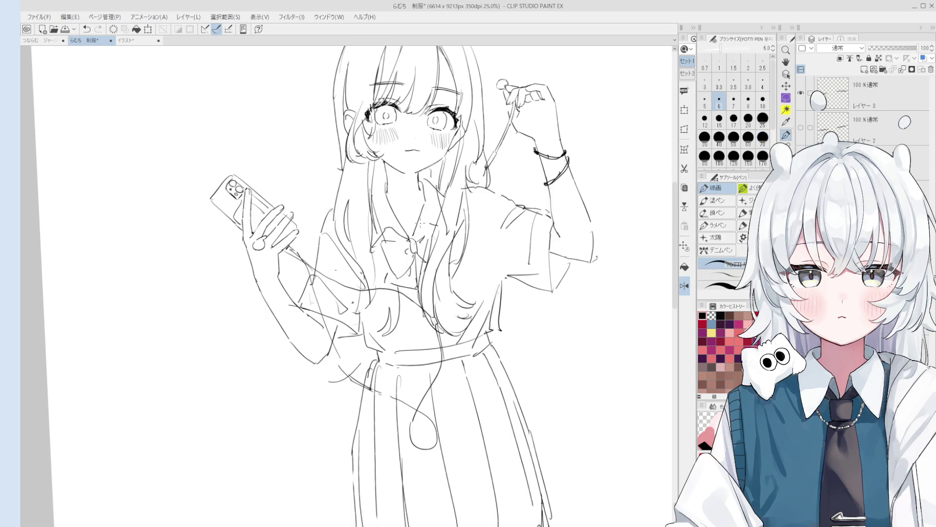
- Draw a short neck line on the right side and erase the rough neck strokes
scroll(422, 223, "up", 1)
left_click_drag(423, 200, 414, 234)
key("ctrl+z")
left_click_drag(423, 198, 412, 238)
key("e")
mouse_move(424, 175)
left_mouse_down()
mouse_move(427, 208)
mouse_move(412, 244)
left_mouse_up()
key("p")
key("ctrl+z")
key("ctrl+z")
scroll(415, 230, "down", 1)
key("ctrl+z")
- Try a short stroke near the neck, then undo it
key("e")
key("p")
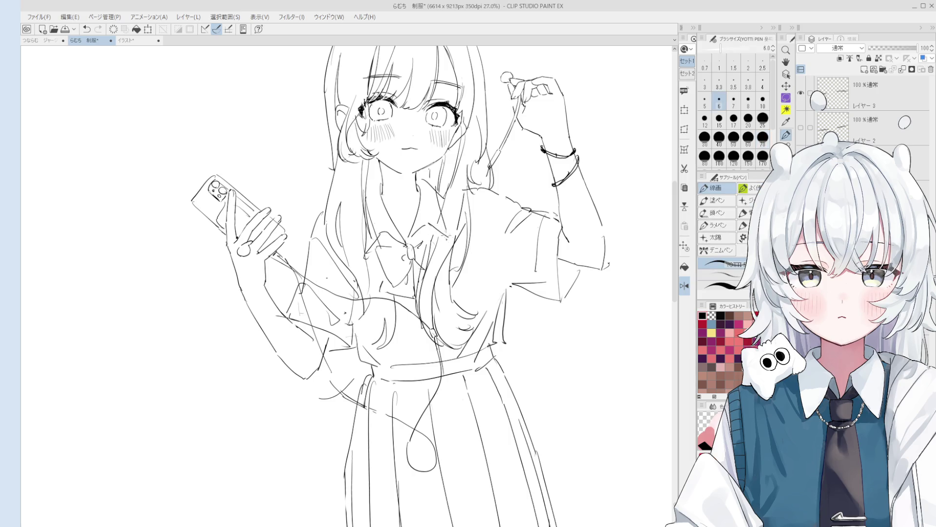
key("e")
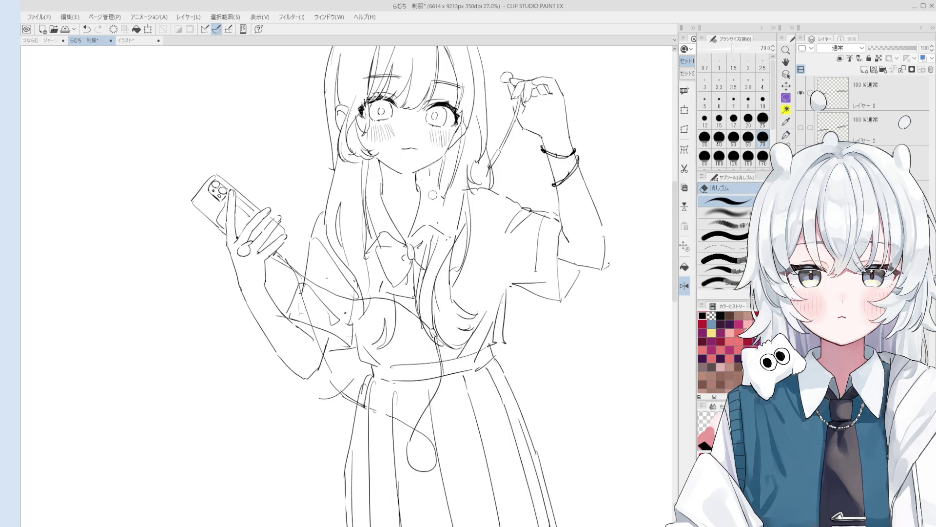
key("p")
mouse_move(431, 181)
left_mouse_down()
mouse_move(424, 195)
mouse_move(449, 241)
left_mouse_up()
key("ctrl+z")
key("ctrl+z")
key("e")
key("p")
key("ctrl+z")
- Enlarge the eraser and test a stroke beside the neck
key("e")
scroll(448, 225, "up", 2)
key("bracketright")
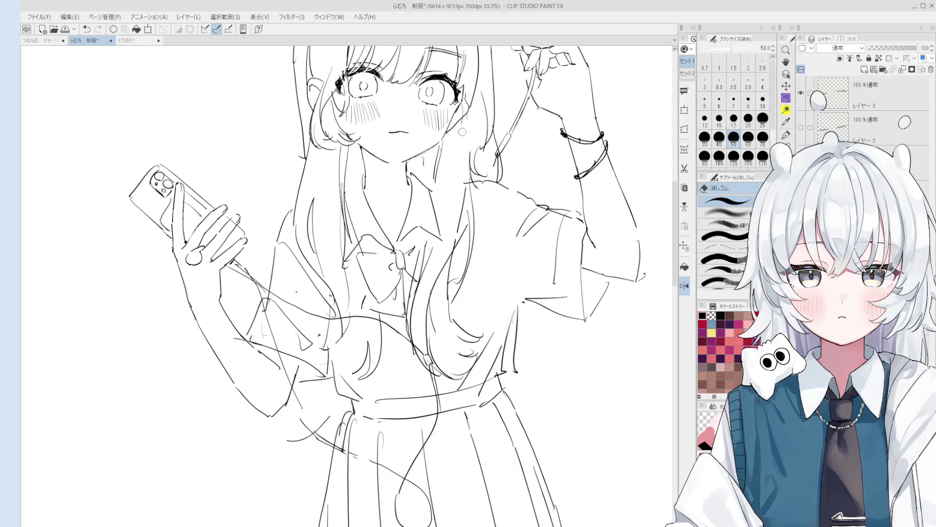
key("p")
left_click_drag(458, 119, 441, 238)
key("ctrl+z")
scroll(422, 224, "down", 2)
- With a slightly larger eraser, remove stray segments below the collar
key("e")
key("bracketright")
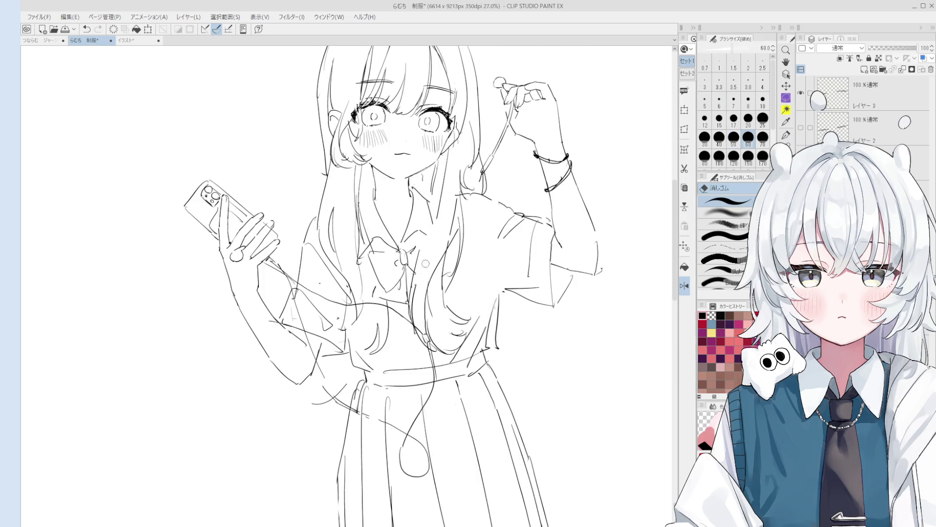
key("p")
left_click_drag(434, 202, 422, 253)
key("ctrl+z")
scroll(429, 224, "down", 1)
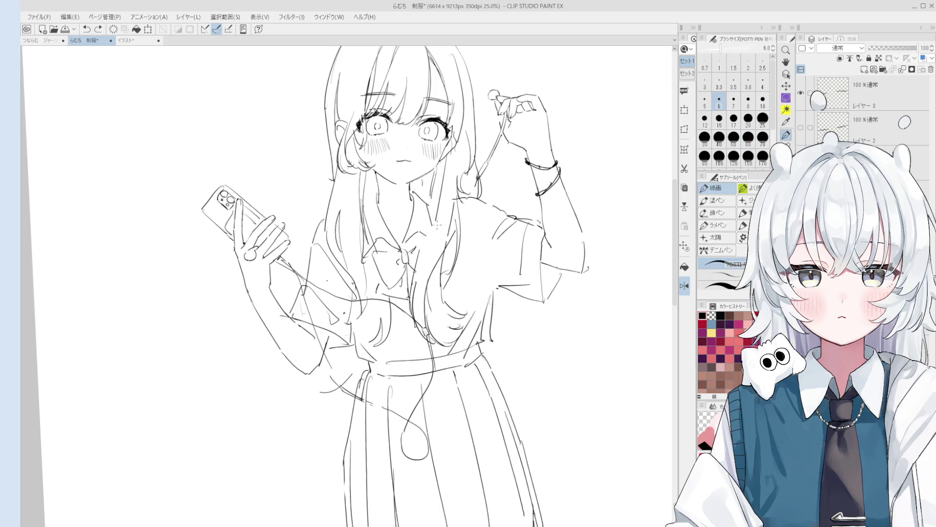
key("e")
left_click_drag(427, 248, 430, 256)
key("p")
scroll(436, 241, "up", 1)
mouse_move(417, 274)
left_mouse_down()
mouse_move(399, 242)
mouse_move(420, 242)
mouse_move(420, 231)
left_mouse_up()
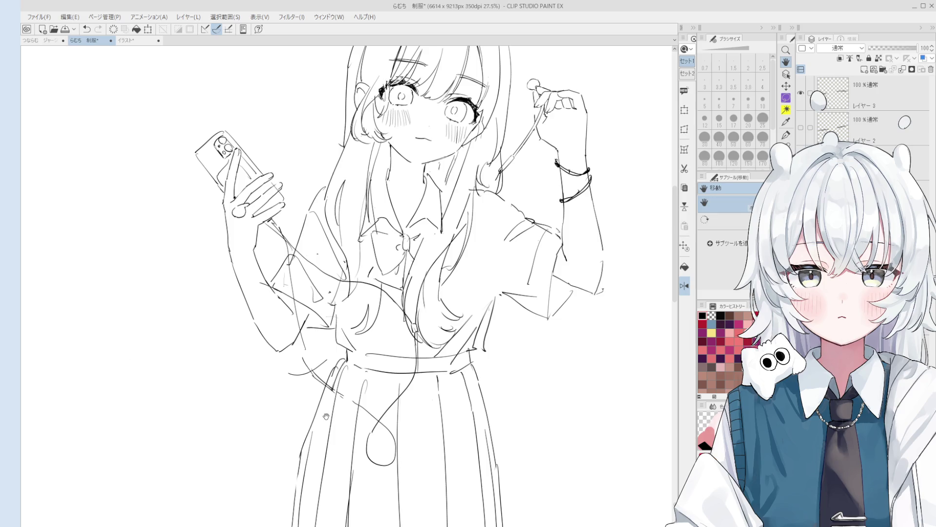
- Rotate the canvas to straighten the figure and draw a line near the hair
scroll(434, 214, "up", 5)
key("e")
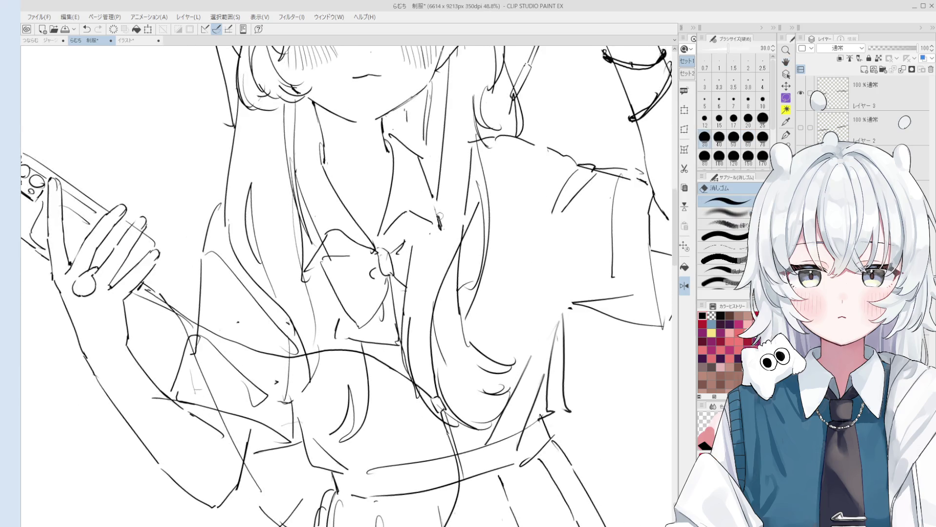
scroll(436, 222, "down", 1)
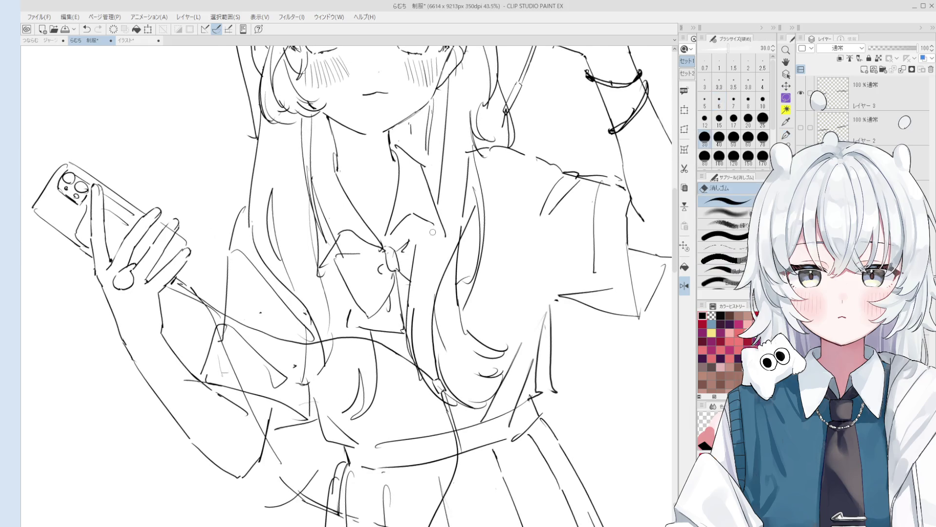
left_click_drag(429, 224, 445, 174)
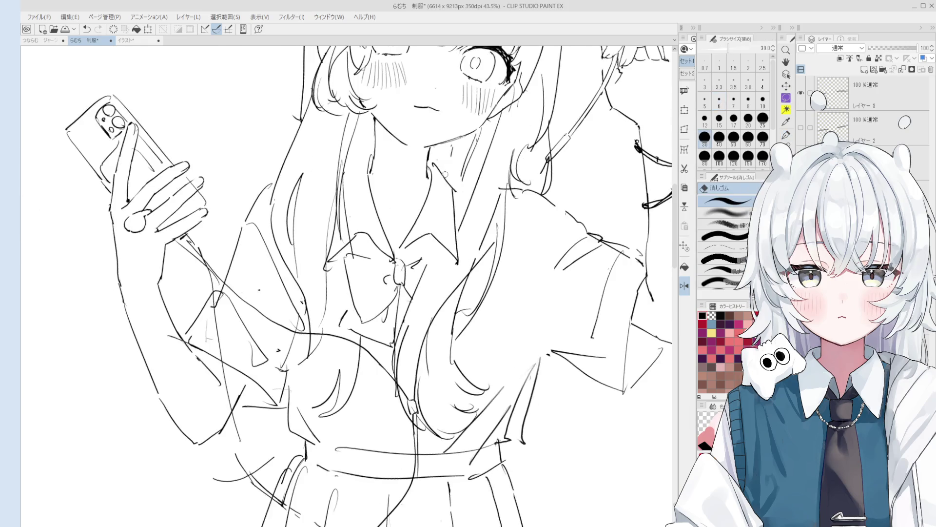
key("p")
scroll(453, 180, "down", 3)
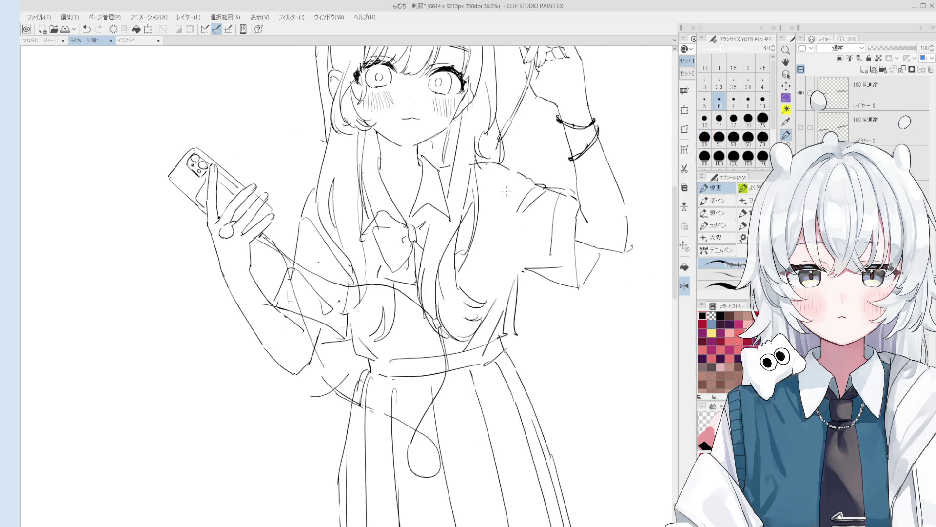
key("ctrl+z")
left_click_drag(498, 163, 495, 268)
scroll(507, 268, "down", 2)
- Erase the rough shoulder line and redraw it cleanly
key("e")
key("p")
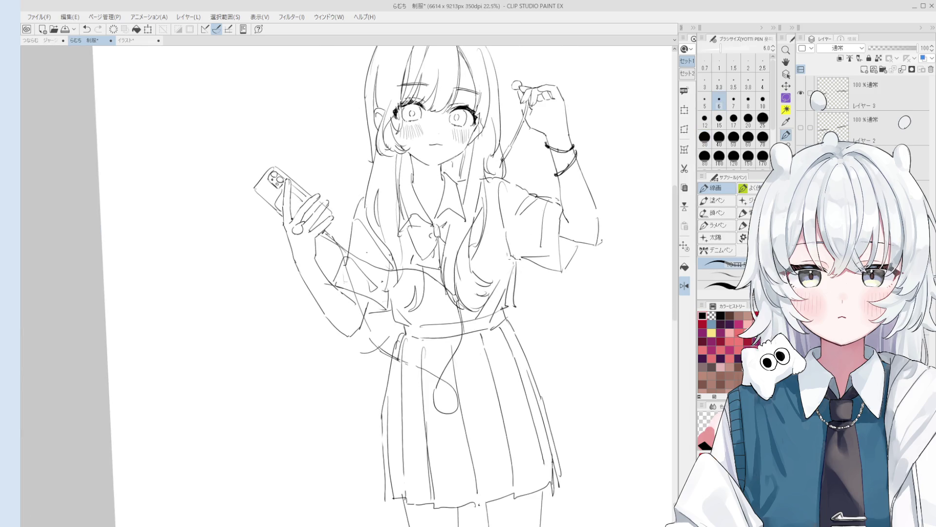
key("e")
left_click_drag(516, 264, 514, 310)
key("p")
mouse_move(512, 258)
left_mouse_down()
mouse_move(515, 303)
mouse_move(515, 291)
mouse_move(501, 293)
left_mouse_up()
key("e")
key("p")
key("e")
mouse_move(515, 261)
left_mouse_down()
mouse_move(512, 312)
mouse_move(515, 263)
mouse_move(518, 295)
mouse_move(501, 312)
left_mouse_up()
key("p")
key("ctrl+z")
- Erase stray sleeve lines and add new shoulder strokes
key("e")
mouse_move(505, 277)
left_mouse_down()
mouse_move(480, 320)
mouse_move(500, 307)
left_mouse_up()
key("p")
key("ctrl+z")
key("e")
key("p")
left_click_drag(518, 262, 504, 298)
left_click_drag(503, 300, 494, 311)
mouse_move(510, 279)
left_mouse_down()
mouse_move(499, 315)
mouse_move(480, 316)
left_mouse_up()
key("ctrl+z")
left_click_drag(504, 244, 491, 307)
- Redraw the sleeve line with a clean stroke
scroll(496, 300, "down", 1)
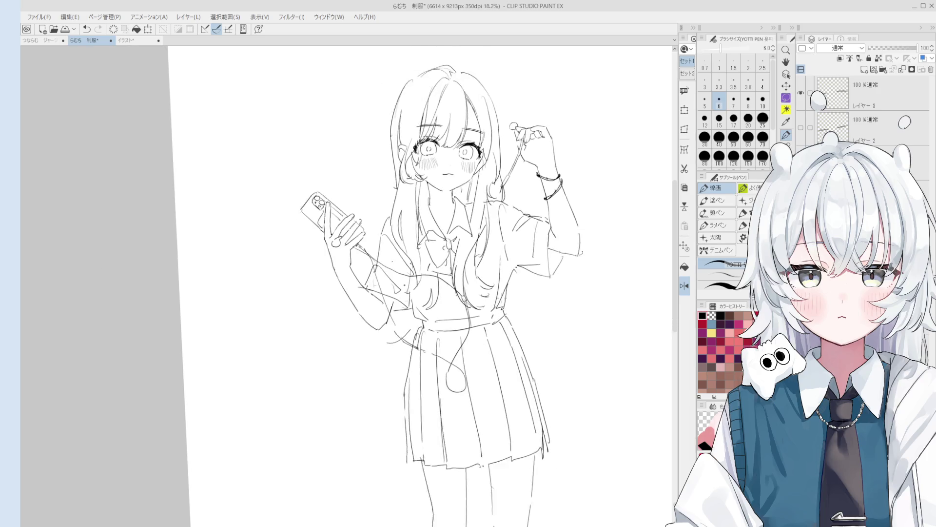
scroll(493, 310, "down", 1)
key("ctrl+z")
mouse_move(436, 305)
left_mouse_down()
mouse_move(441, 317)
mouse_move(425, 319)
mouse_move(441, 321)
left_mouse_up()
key("ctrl+z")
mouse_move(431, 312)
left_mouse_down()
mouse_move(448, 323)
mouse_move(470, 319)
left_mouse_up()
key("e")
key("p")
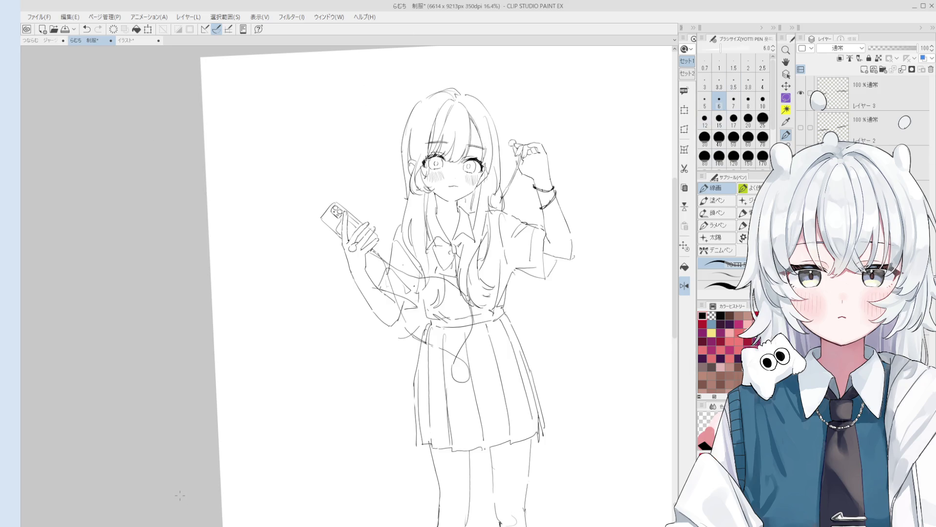
- Erase around the waist and add a short new stroke there
key("e")
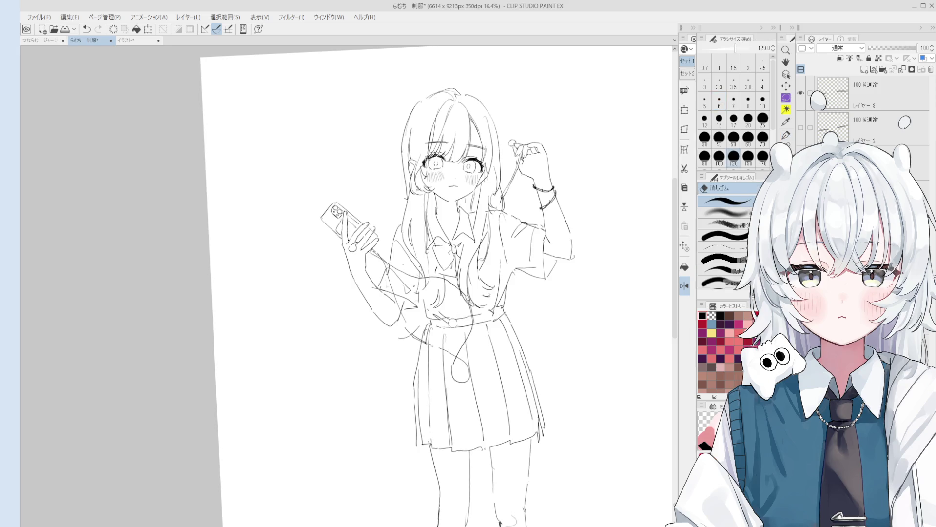
scroll(444, 315, "up", 3)
scroll(446, 316, "up", 2)
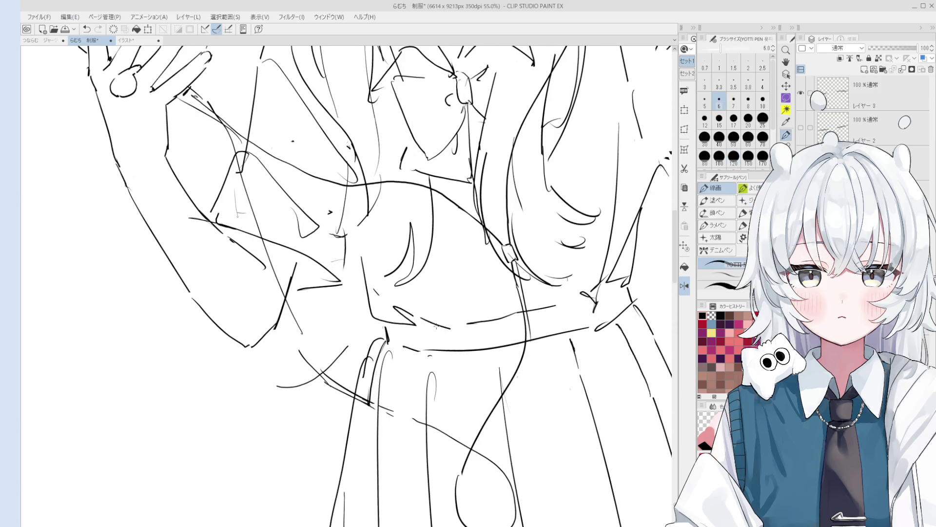
scroll(424, 315, "down", 2)
scroll(409, 305, "up", 1)
scroll(407, 302, "down", 1)
key("p")
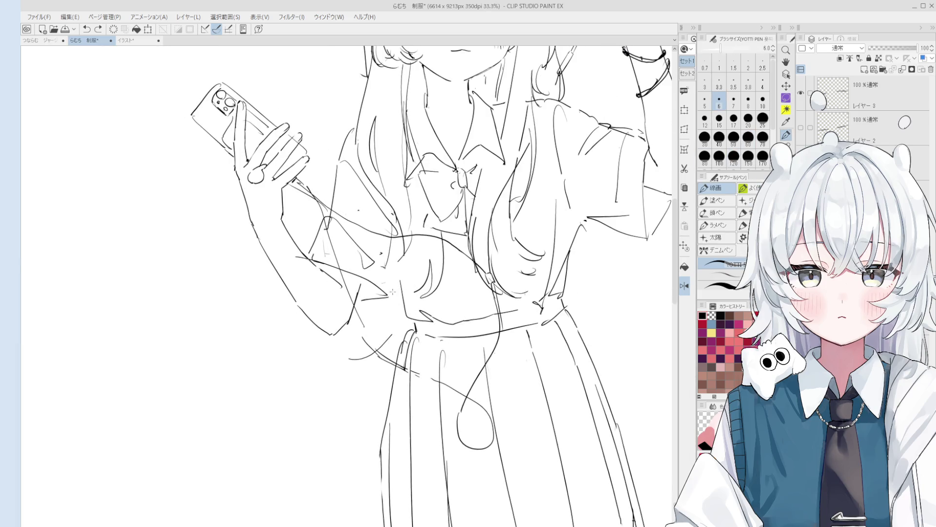
scroll(395, 278, "down", 2)
key("e")
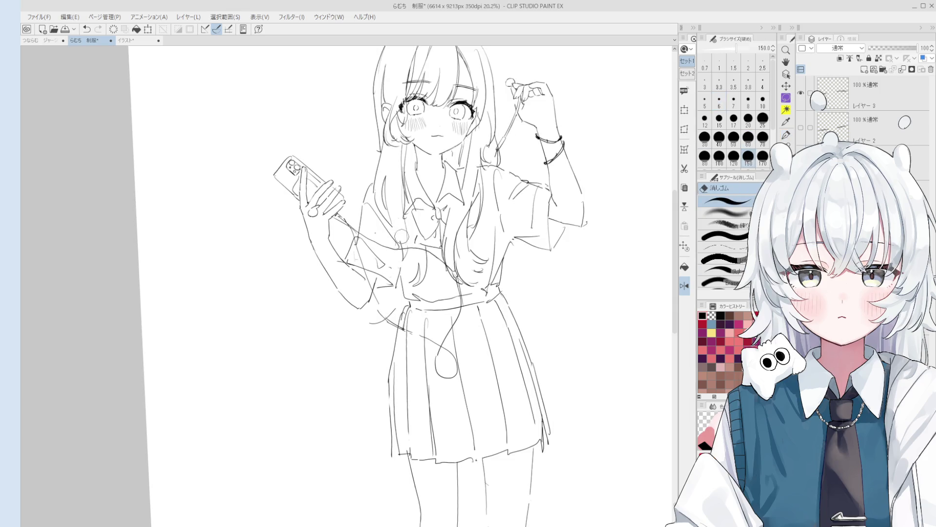
key("p")
key("ctrl+z")
left_click_drag(400, 258, 403, 265)
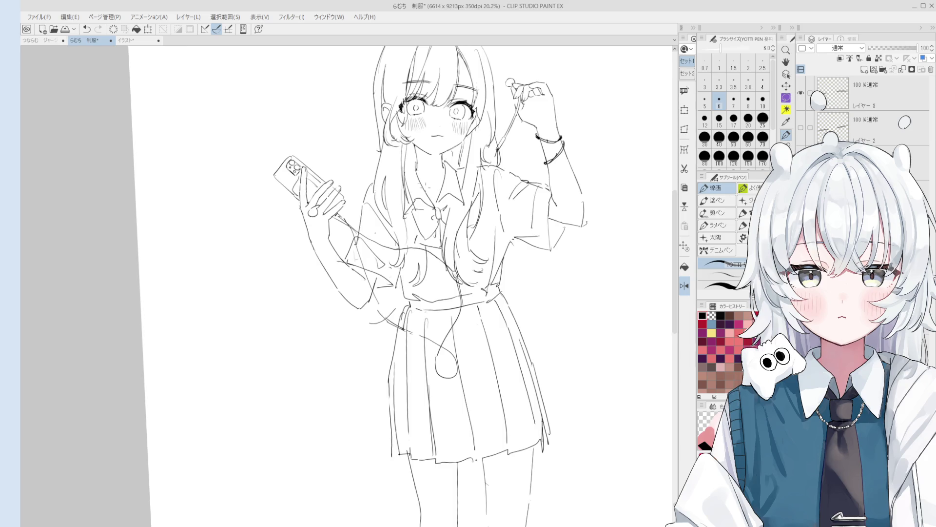
scroll(447, 318, "up", 2)
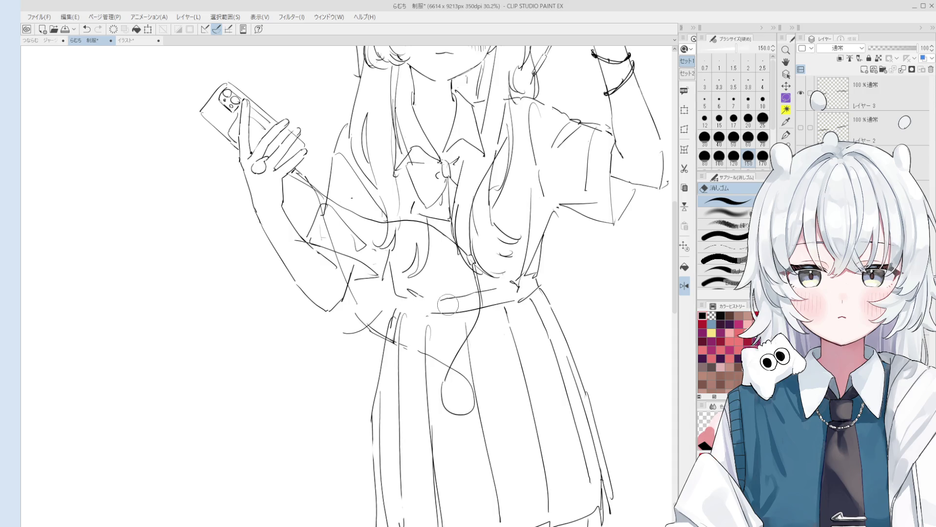
- Redraw the skirt waist line with the 線画 pen after trying a few versions
key("ctrl+z")
key("ctrl+y")
key("ctrl+z")
key("ctrl+z")
left_click_drag(403, 307, 490, 312)
key("ctrl+z")
left_click_drag(405, 308, 486, 312)
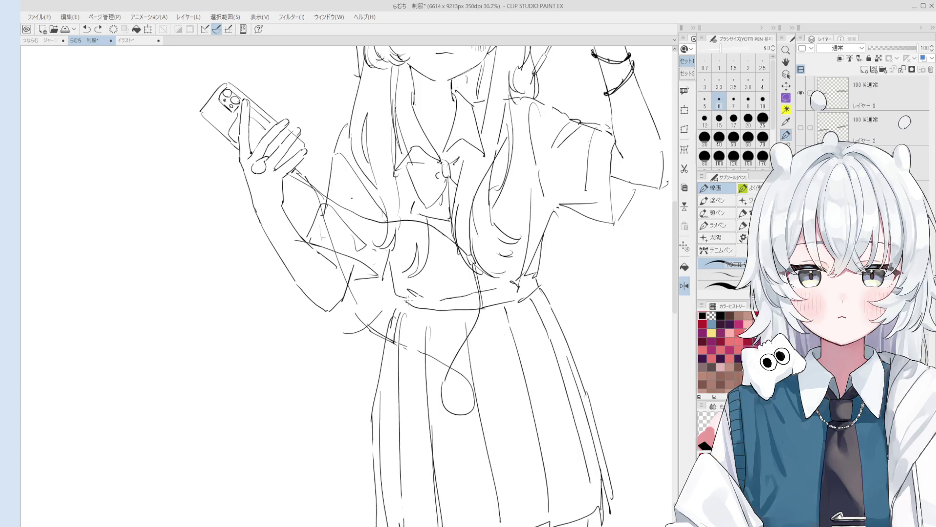
- Toggle the small waist stroke off and on with undo/redo to compare, keeping it
scroll(433, 316, "down", 2)
scroll(412, 287, "up", 1)
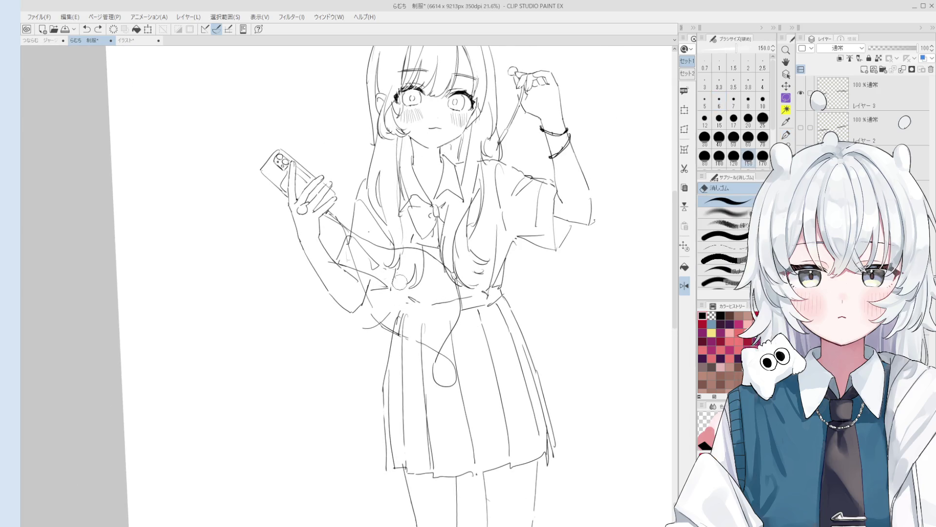
key("ctrl+z")
key("ctrl+y")
key("ctrl+z")
key("ctrl+y")
scroll(407, 267, "down", 1)
key("ctrl+z")
key("ctrl+y")
key("ctrl+z")
key("ctrl+y")
scroll(434, 295, "down", 1)
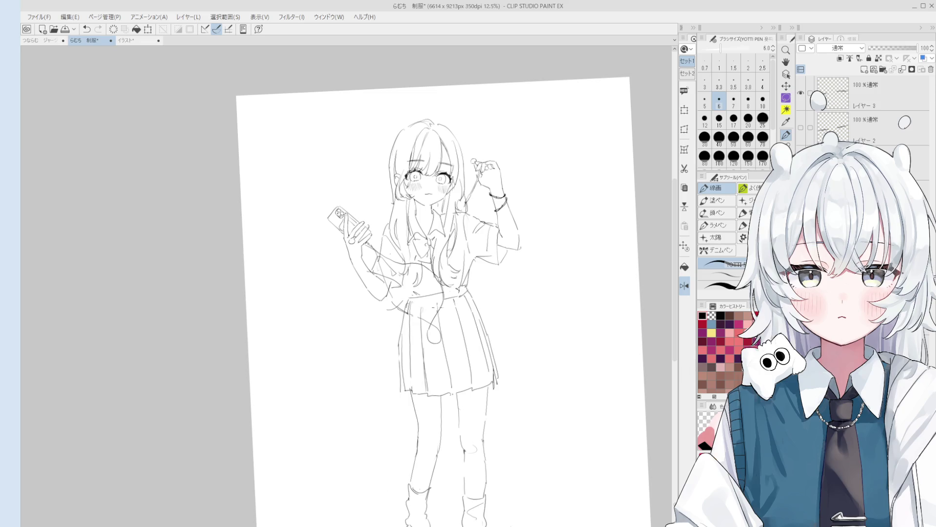
key("ctrl+z")
key("ctrl+y")
- Rotate the canvas view to check, then draw a new line across the skirt waist
key("h")
mouse_move(434, 295)
left_mouse_down()
mouse_move(388, 307)
mouse_move(392, 282)
left_mouse_up()
key("p")
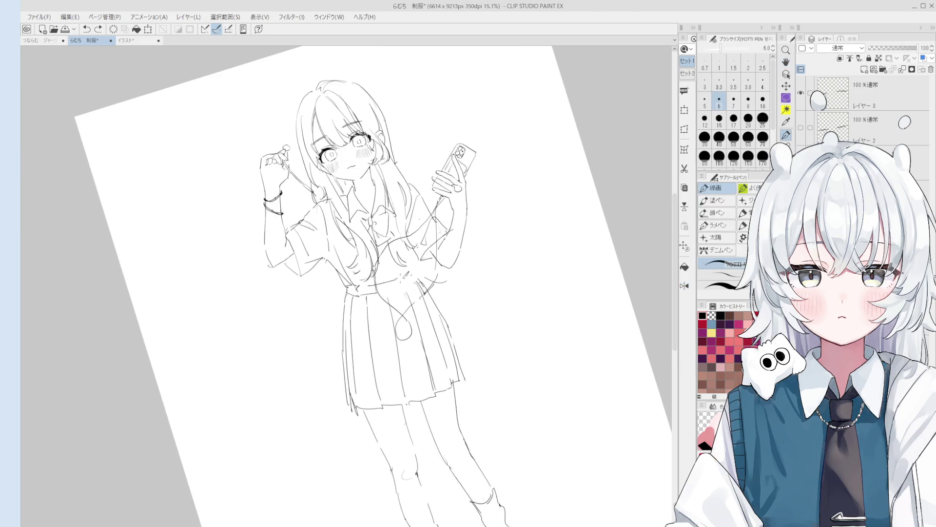
scroll(400, 302, "up", 1)
scroll(402, 303, "up", 1)
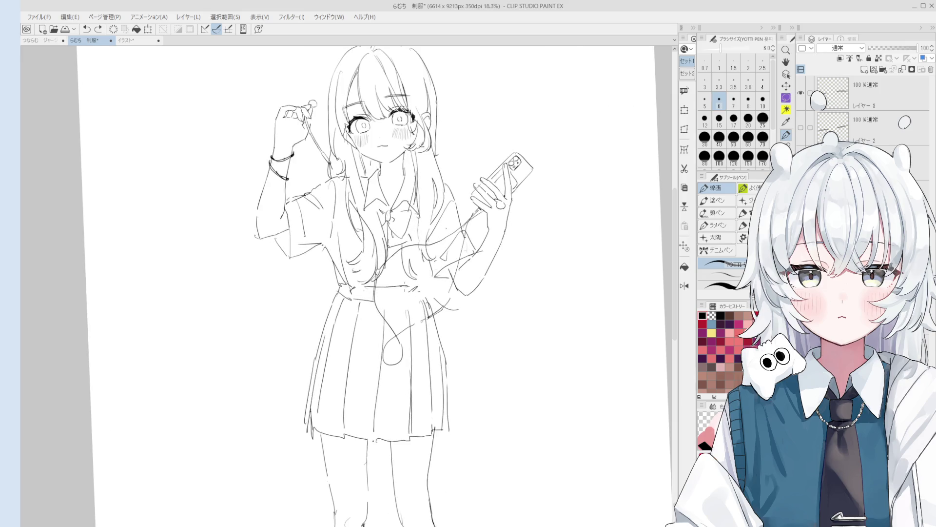
left_click_drag(362, 291, 405, 289)
scroll(419, 291, "down", 1)
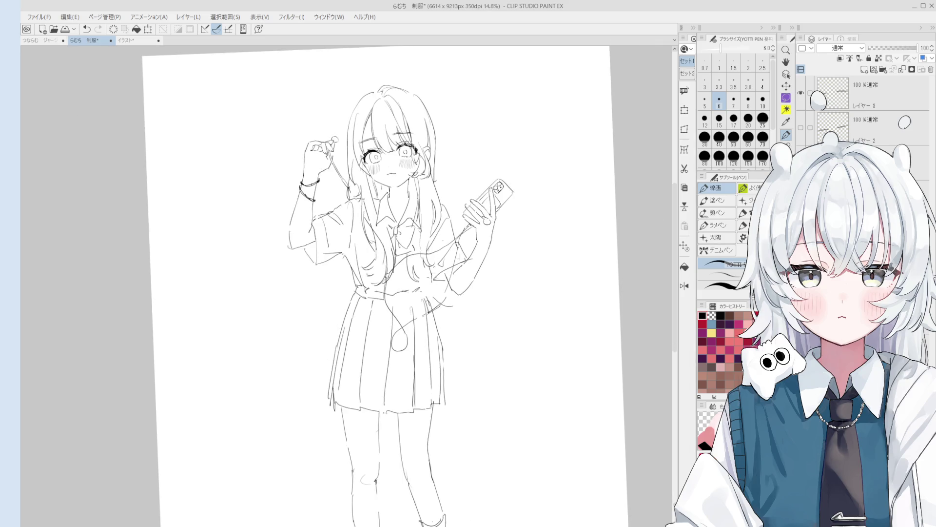
scroll(439, 255, "up", 1)
- Alternate between the eraser and the 線画 pen while zooming in on the skirt
key("e")
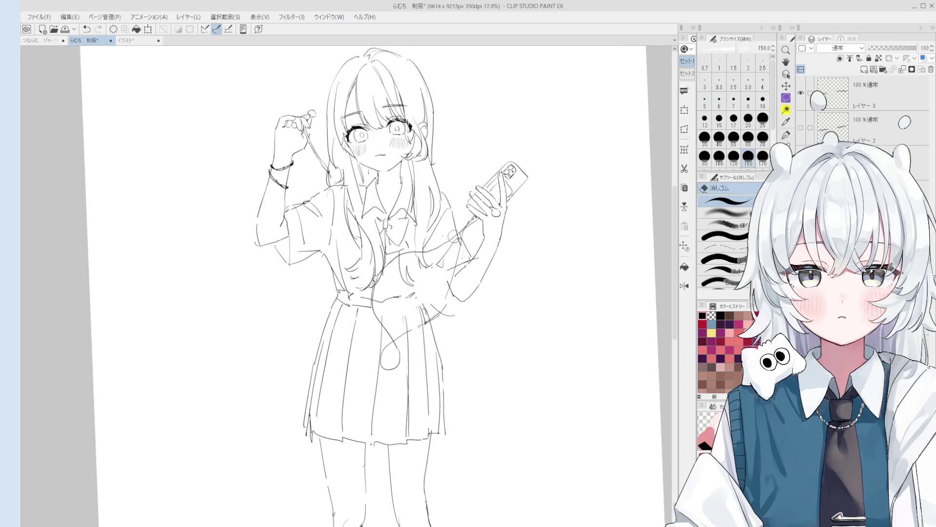
scroll(454, 238, "up", 1)
key("p")
scroll(463, 234, "down", 2)
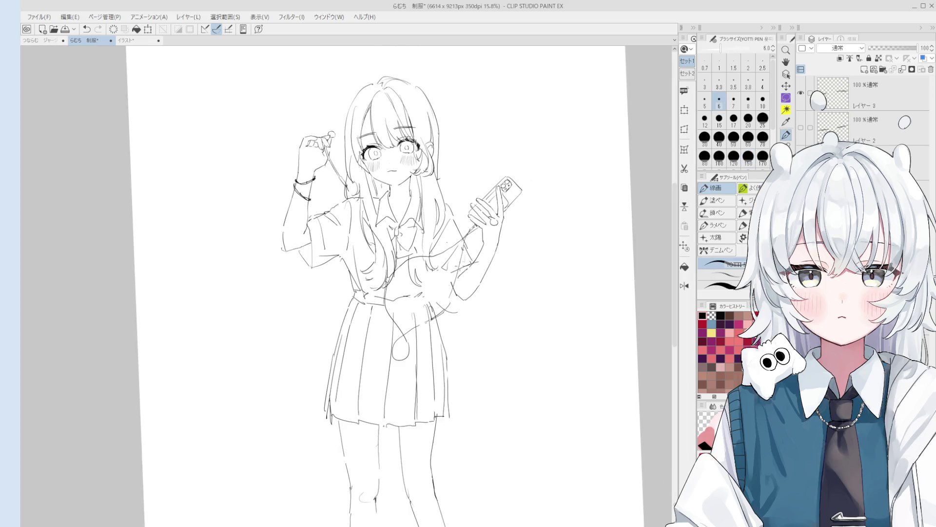
scroll(432, 289, "up", 1)
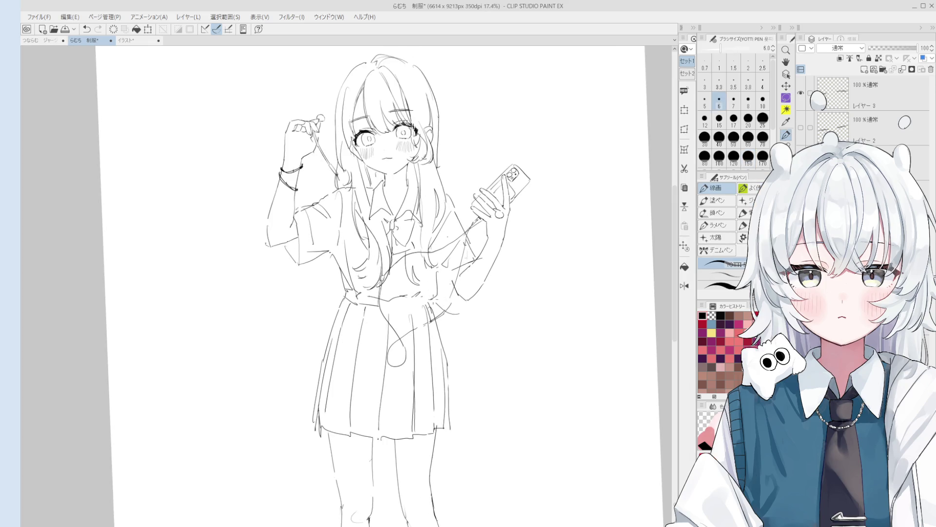
scroll(432, 287, "down", 2)
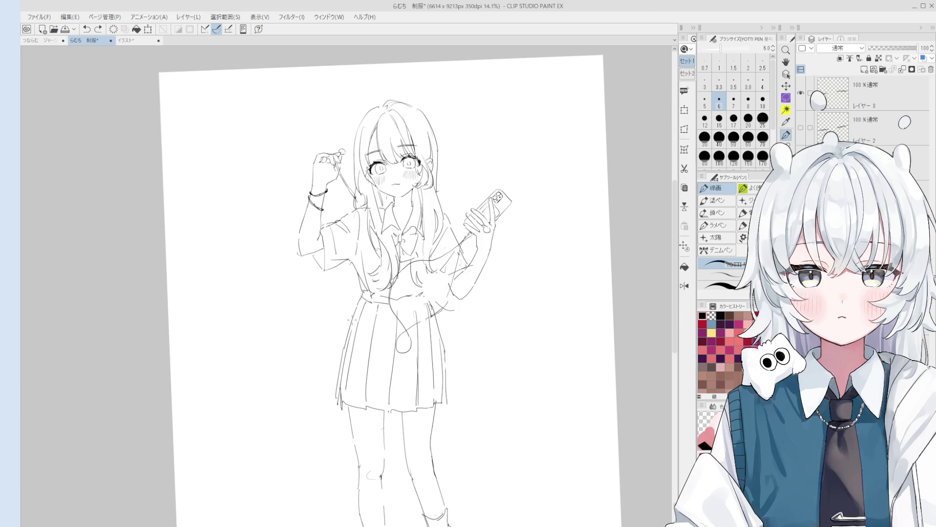
- Erase with a large eraser, retry the skirt's left edge line, and rotate the view
key("e")
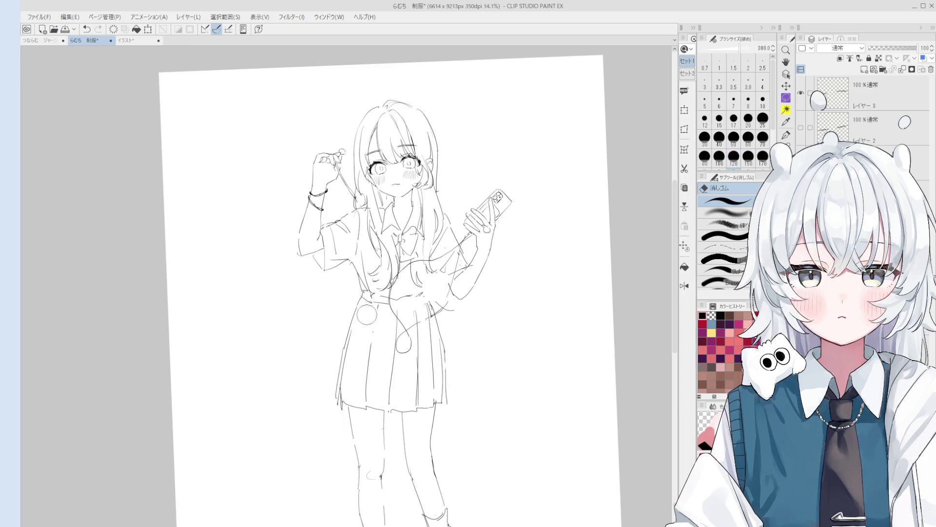
scroll(367, 314, "up", 3)
key("p")
left_click_drag(363, 291, 325, 414)
key("ctrl+z")
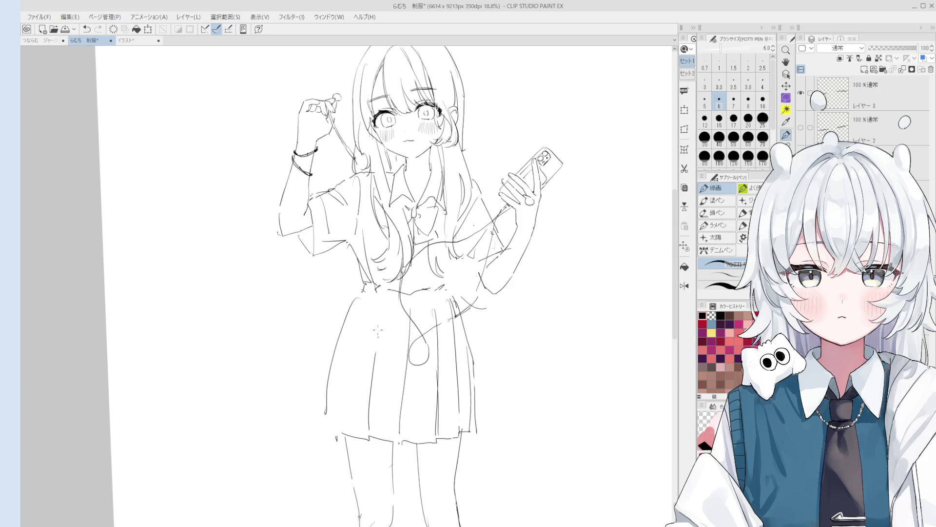
key("minus")
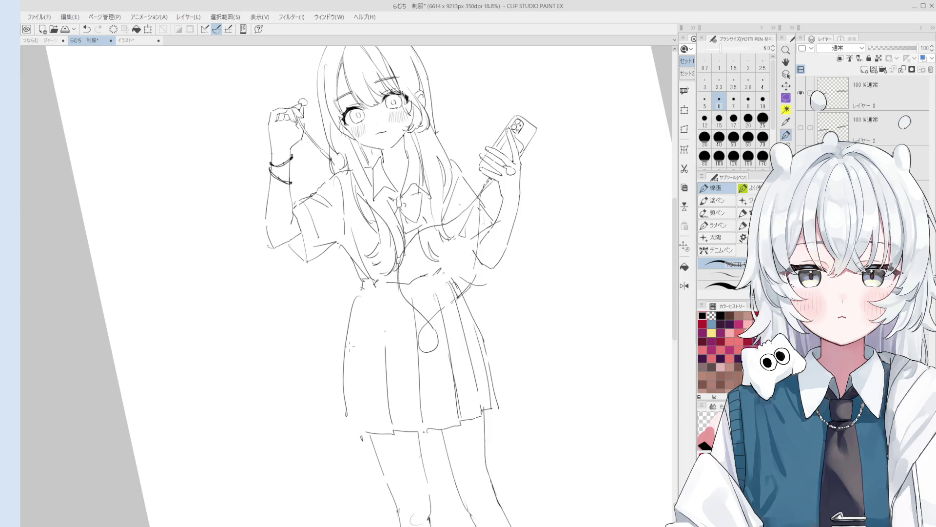
- Erase the lower part of the skirt's left outline and discard a hem-corner stroke
key("e")
mouse_move(359, 393)
left_mouse_down()
mouse_move(341, 397)
mouse_move(351, 379)
mouse_move(347, 431)
mouse_move(373, 453)
mouse_move(366, 435)
left_mouse_up()
key("p")
key("e")
key("p")
key("ctrl+z")
scroll(349, 286, "down", 2)
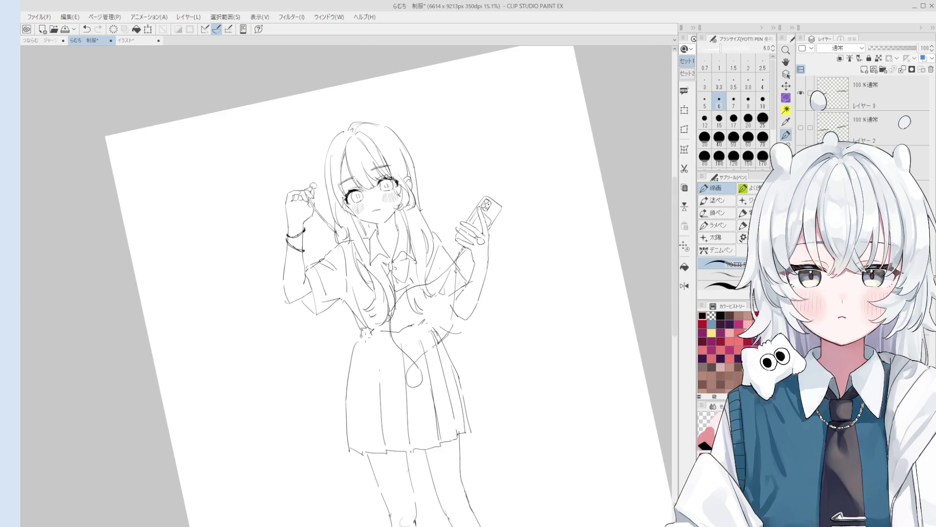
- Flip the canvas view horizontally and try redrawing the skirt line, undoing it
key("h")
key("e")
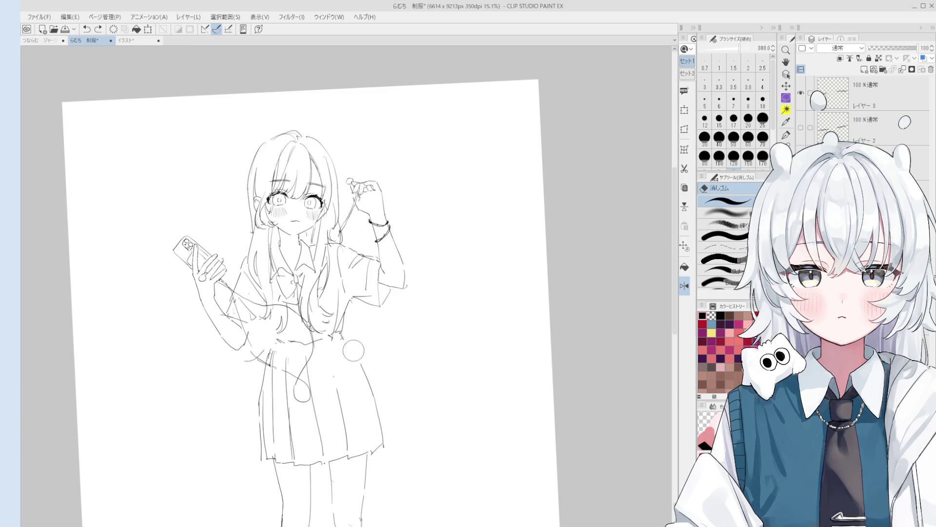
key("p")
left_click_drag(349, 345, 381, 420)
key("ctrl+z")
scroll(373, 387, "down", 1)
- Erase part of the skirt's right edge and redraw the skirt's hem edge
key("e")
key("p")
left_click_drag(362, 367, 370, 401)
key("ctrl+z")
left_click_drag(359, 363, 378, 434)
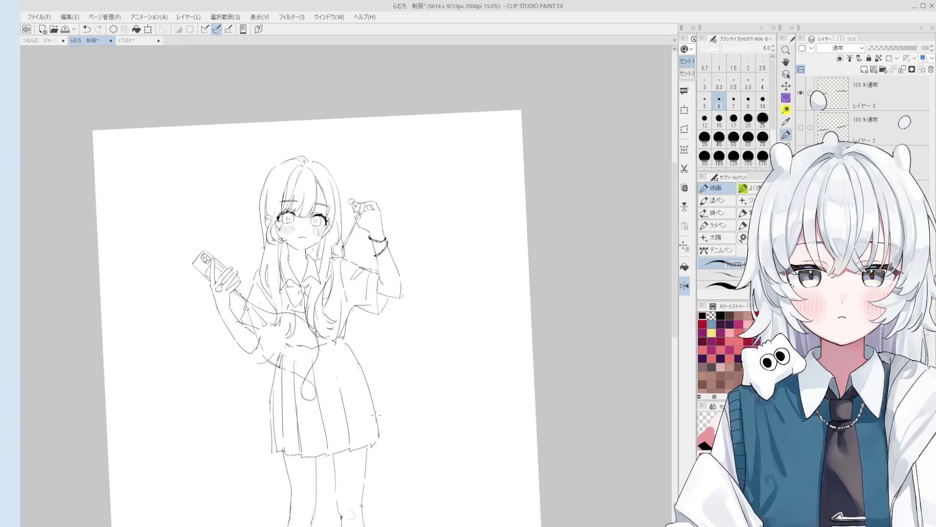
scroll(386, 420, "up", 4)
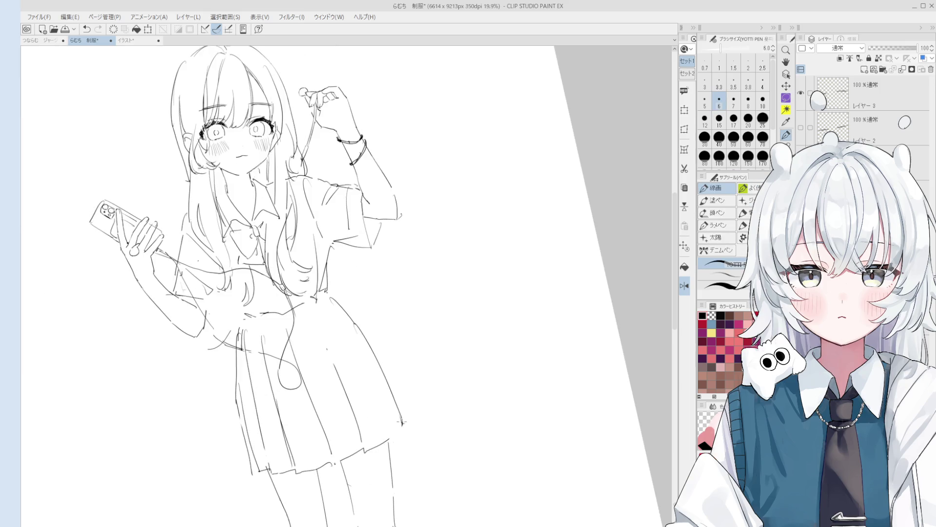
scroll(400, 429, "down", 1)
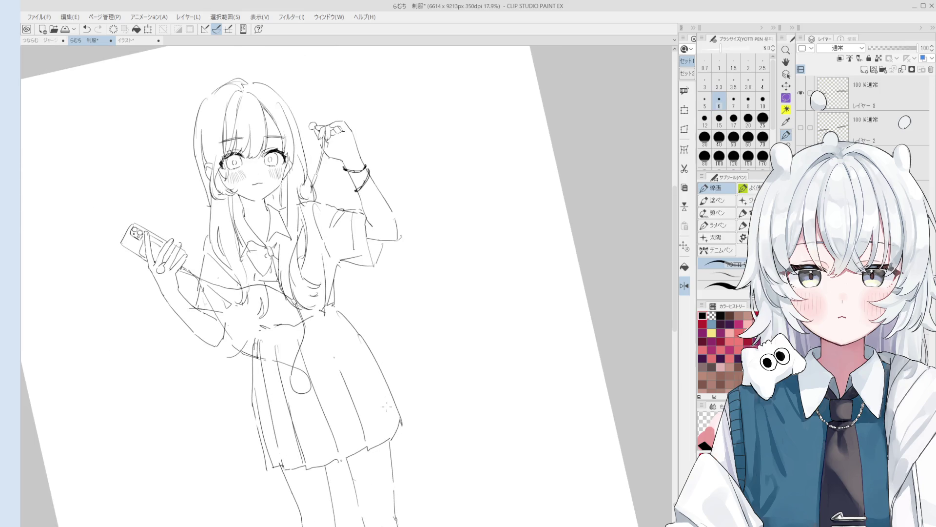
- Flip the view back to normal, retry a skirt-edge stroke, and reset the view upright
key("h")
key("ctrl+shift+h")
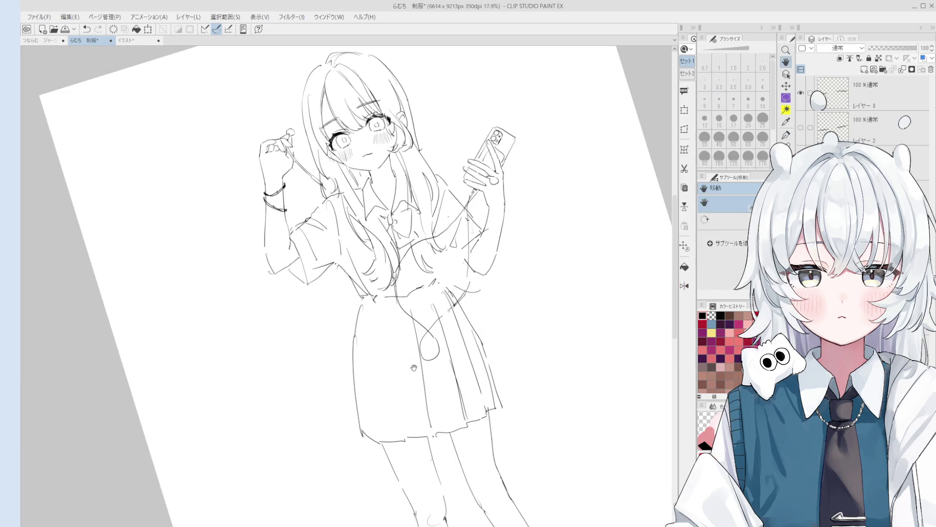
key("p")
left_click_drag(380, 322, 364, 445)
key("ctrl+z")
key("e")
key("p")
key("ctrl+0")
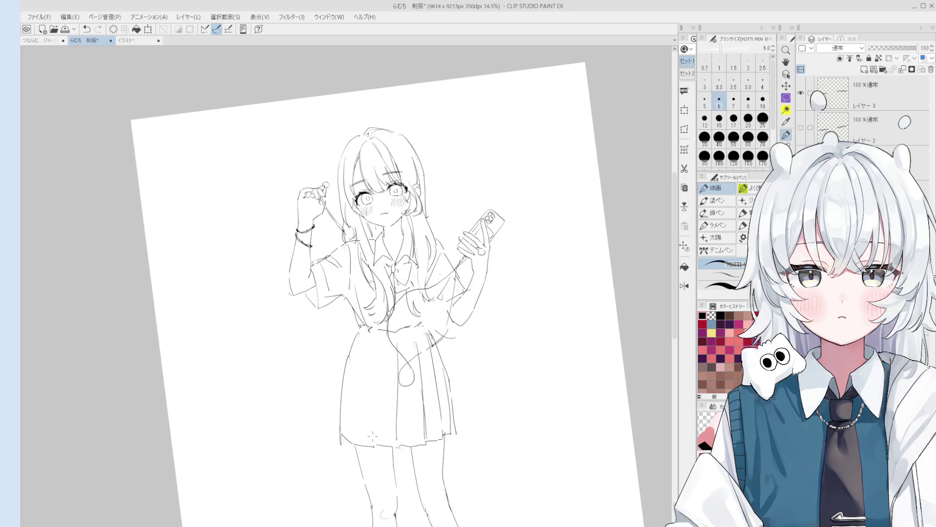
scroll(339, 446, "up", 2)
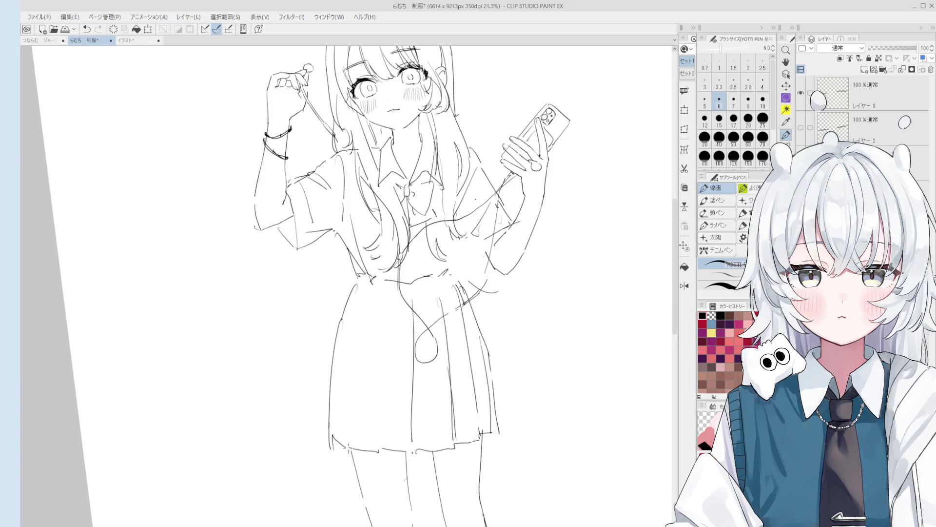
- Erase a section of the skirt hem, undoing the last stroke
key("e")
key("p")
scroll(379, 456, "down", 1)
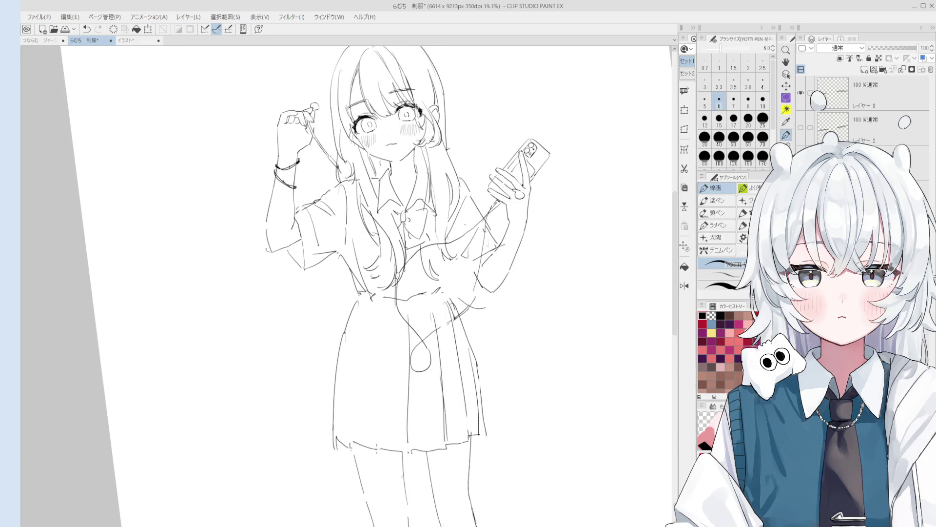
scroll(382, 459, "up", 2)
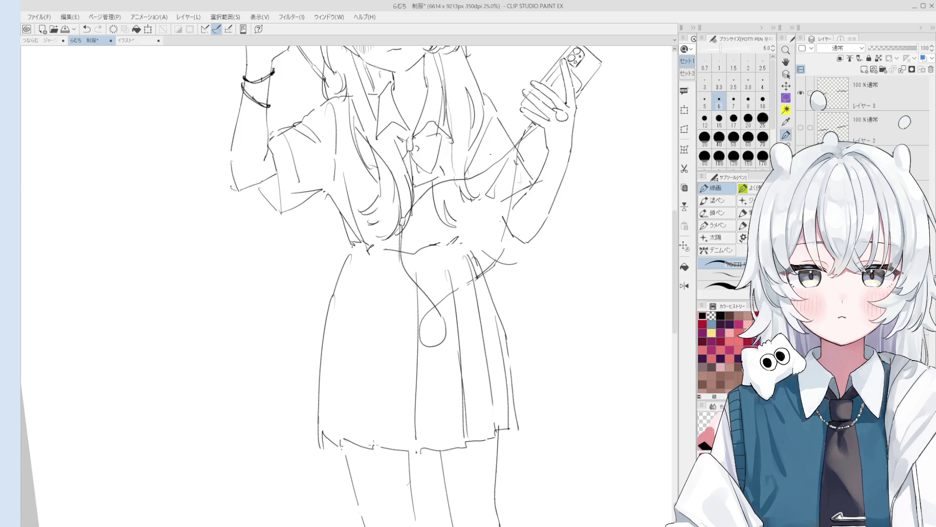
scroll(374, 443, "up", 2)
key("e")
mouse_move(412, 442)
left_mouse_down()
mouse_move(372, 437)
mouse_move(404, 446)
mouse_move(460, 435)
mouse_move(407, 451)
mouse_move(434, 441)
left_mouse_up()
key("p")
key("e")
key("p")
key("ctrl+z")
key("ctrl+z")
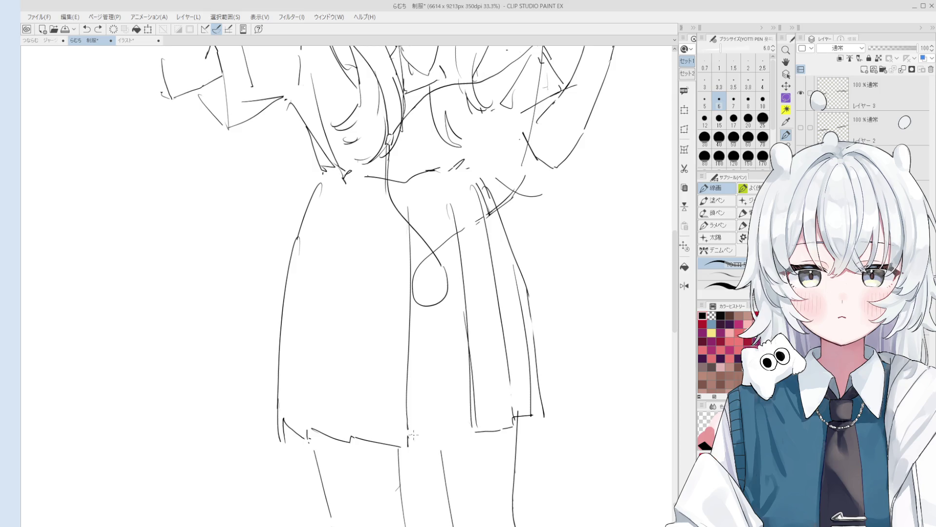
- Redraw the skirt-side line after one rejected attempt
scroll(466, 429, "down", 3)
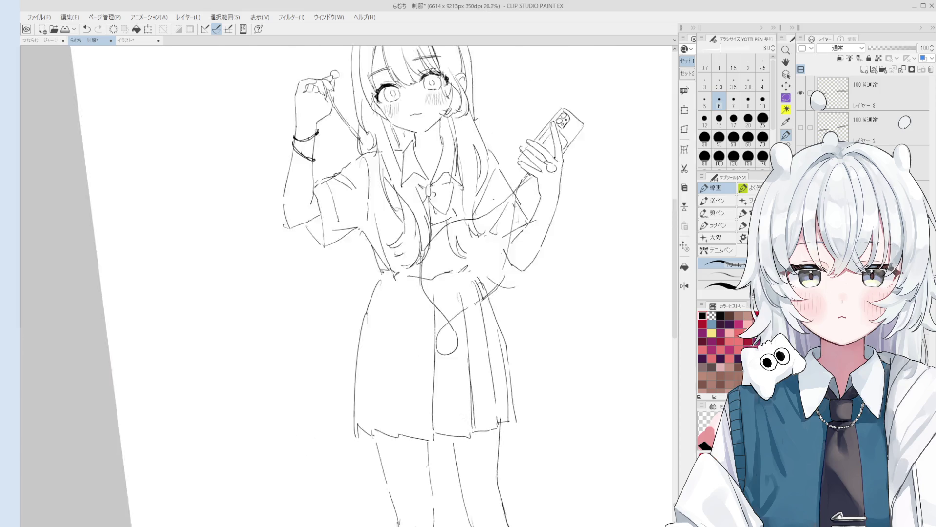
scroll(465, 417, "down", 1)
key("ctrl+z")
left_click_drag(409, 327, 413, 426)
key("ctrl+z")
left_click_drag(411, 357, 411, 424)
- Try several short pleat and waist strokes on the skirt, undoing the rejected ones
mouse_move(414, 317)
left_mouse_down()
mouse_move(410, 417)
mouse_move(414, 363)
mouse_move(392, 421)
mouse_move(389, 414)
left_mouse_up()
key("ctrl+z")
key("ctrl+z")
left_click_drag(393, 306, 390, 414)
key("ctrl+z")
key("ctrl+z")
mouse_move(400, 302)
left_mouse_down()
mouse_move(381, 330)
mouse_move(414, 296)
mouse_move(390, 372)
mouse_move(393, 341)
mouse_move(386, 418)
left_mouse_up()
- Redraw the skirt stroke and flip the canvas view horizontally to check it
key("ctrl+z")
key("e")
key("p")
scroll(418, 301, "up", 2)
mouse_move(400, 306)
left_mouse_down()
mouse_move(444, 301)
mouse_move(425, 307)
mouse_move(434, 306)
mouse_move(399, 472)
mouse_move(417, 453)
left_mouse_up()
key("ctrl+z")
key("ctrl+z")
key("e")
key("p")
key("ctrl+z")
key("ctrl+z")
left_click_drag(414, 326, 404, 468)
key("h")
scroll(433, 356, "down", 1)
- Pan across the drawing, then switch to the blank イラスト document
key("ctrl+z")
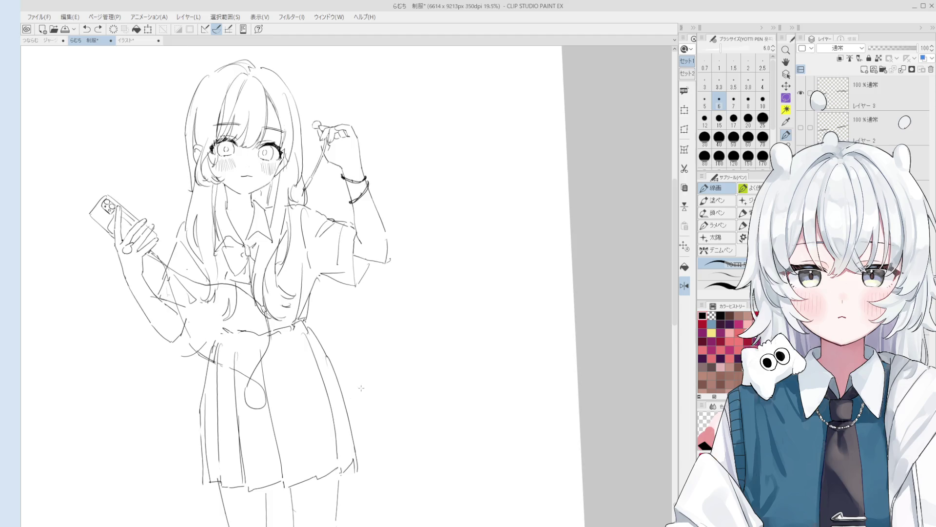
left_click_drag(361, 388, 444, 334)
key("ctrl+z")
mouse_move(370, 287)
left_mouse_down()
mouse_move(399, 409)
mouse_move(395, 398)
left_mouse_up()
left_click_drag(383, 314, 390, 346)
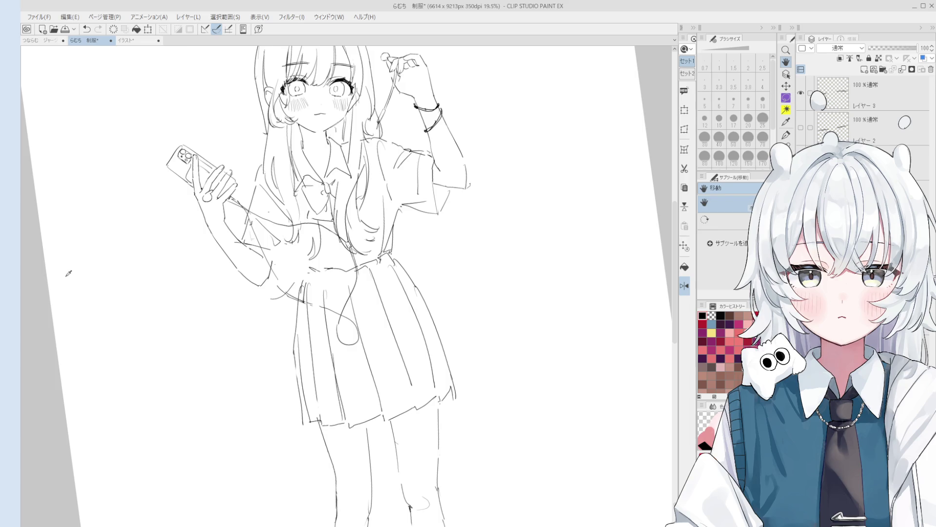
scroll(441, 315, "down", 3)
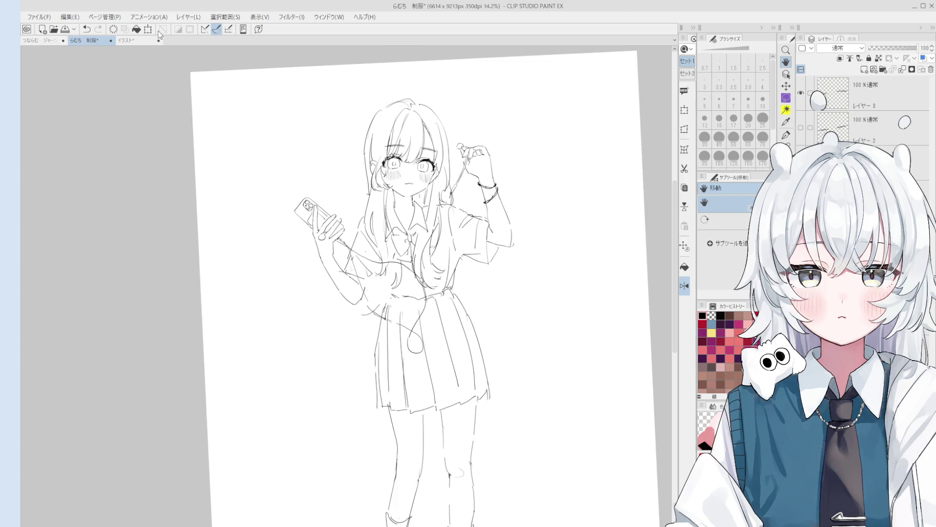
left_click(162, 41)
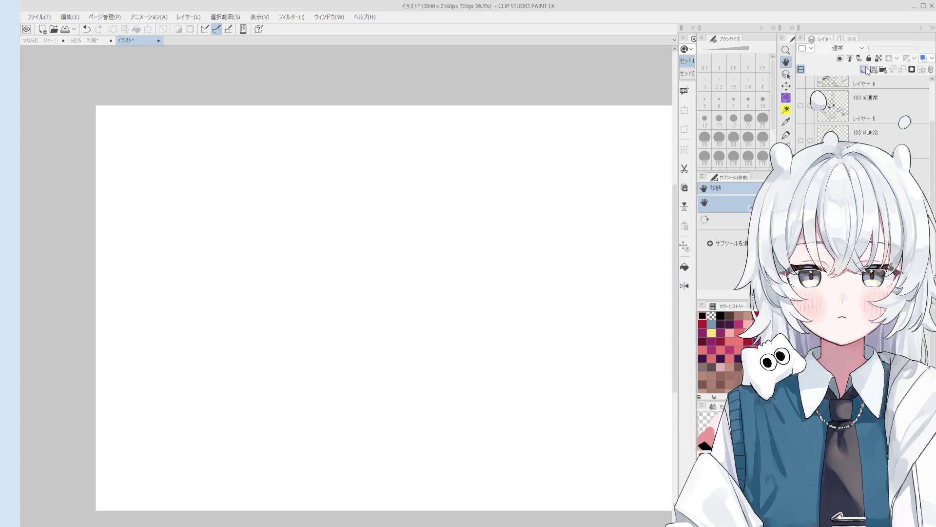
- With the inking pen, outline the flower's left side, upper edge, a second spike and the lower petal
left_click_drag(439, 344, 463, 372)
key("p")
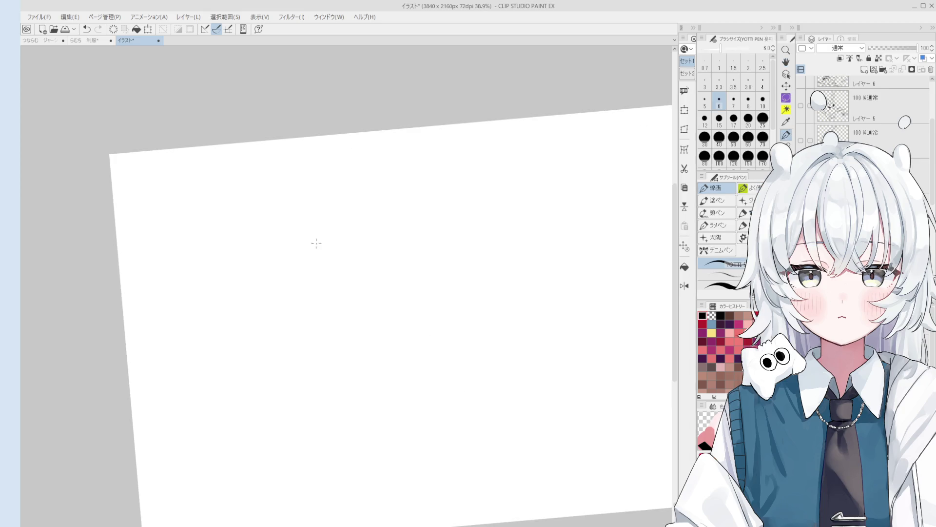
mouse_move(337, 309)
left_mouse_down()
mouse_move(358, 281)
mouse_move(366, 343)
mouse_move(354, 359)
mouse_move(363, 327)
mouse_move(338, 364)
mouse_move(302, 309)
mouse_move(317, 282)
mouse_move(307, 240)
mouse_move(360, 229)
left_mouse_up()
key("ctrl+z")
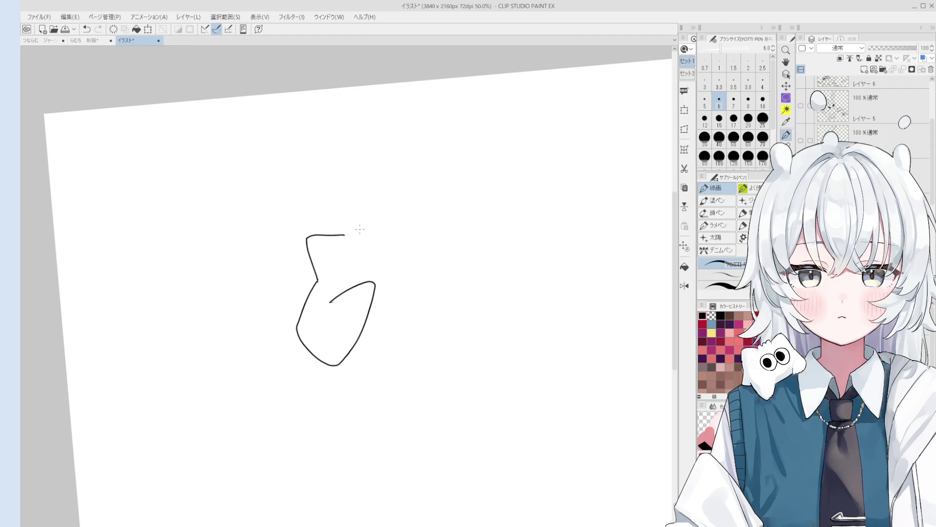
key("ctrl+z")
mouse_move(318, 279)
left_mouse_down()
mouse_move(370, 166)
mouse_move(406, 211)
mouse_move(458, 203)
mouse_move(453, 262)
left_mouse_up()
scroll(455, 261, "up", 1)
mouse_move(457, 212)
left_mouse_down()
mouse_move(482, 204)
mouse_move(512, 251)
mouse_move(464, 303)
mouse_move(457, 367)
left_mouse_up()
mouse_move(435, 336)
left_mouse_down()
mouse_move(397, 352)
mouse_move(409, 429)
mouse_move(432, 433)
mouse_move(427, 454)
mouse_move(457, 367)
left_mouse_up()
- Draw the lower-left petal stroke, redrawing it longer after discarded trials
key("e")
key("p")
left_click_drag(351, 375, 402, 388)
key("ctrl+z")
left_click_drag(376, 404, 385, 408)
key("ctrl+z")
mouse_move(349, 359)
left_mouse_down()
mouse_move(398, 432)
mouse_move(401, 407)
left_mouse_up()
scroll(405, 401, "down", 2)
- In a flipped view, extend the lower-left line down and back up
key("minus")
key("h")
mouse_move(382, 356)
left_mouse_down()
mouse_move(359, 410)
mouse_move(370, 382)
mouse_move(353, 395)
left_mouse_up()
key("ctrl+z")
key("ctrl+z")
mouse_move(303, 378)
left_mouse_down()
mouse_move(336, 456)
mouse_move(348, 415)
mouse_move(366, 399)
left_mouse_up()
- Restore the view orientation and change the pen size from 4 to 7
key("h")
scroll(357, 400, "up", 1)
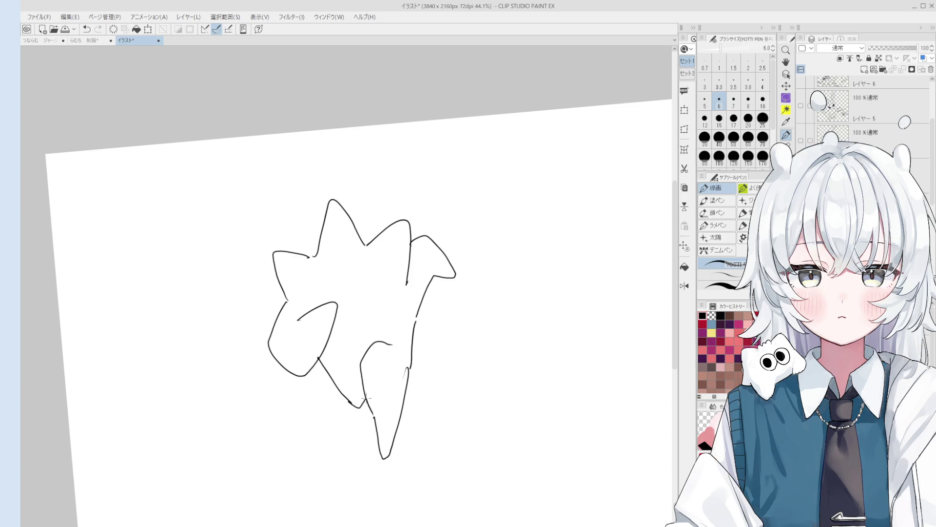
mouse_move(382, 353)
left_mouse_down()
mouse_move(380, 463)
mouse_move(383, 348)
left_mouse_up()
key("ctrl+z")
key("bracketleft")
key("bracketleft")
key("bracketright")
key("bracketright")
key("bracketright")
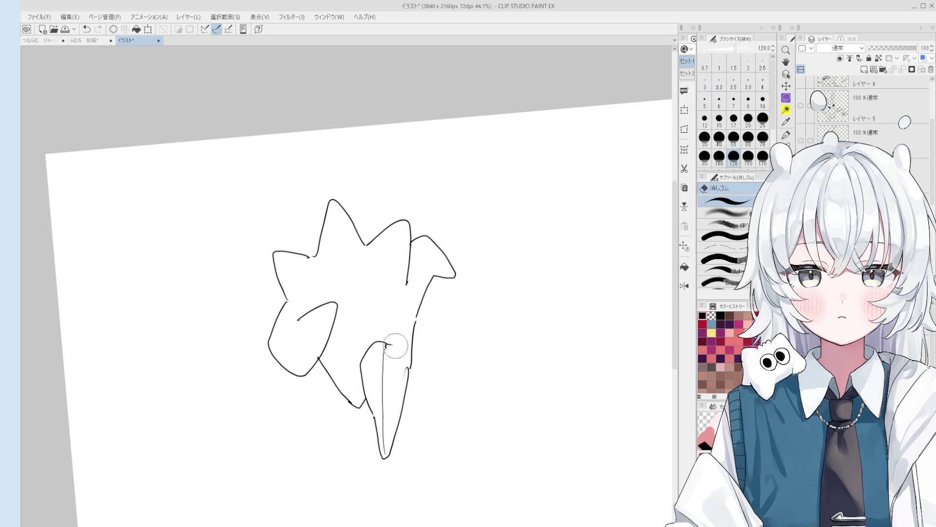
scroll(404, 344, "up", 3)
scroll(420, 336, "down", 1)
- Ink an inner line up to the right-hand tip and a line down-left from the left petal
left_click_drag(436, 251, 457, 215)
mouse_move(353, 291)
left_mouse_down()
mouse_move(306, 338)
mouse_move(278, 342)
mouse_move(286, 364)
mouse_move(311, 369)
mouse_move(285, 365)
left_mouse_up()
key("ctrl+z")
key("e")
key("p")
key("e")
key("p")
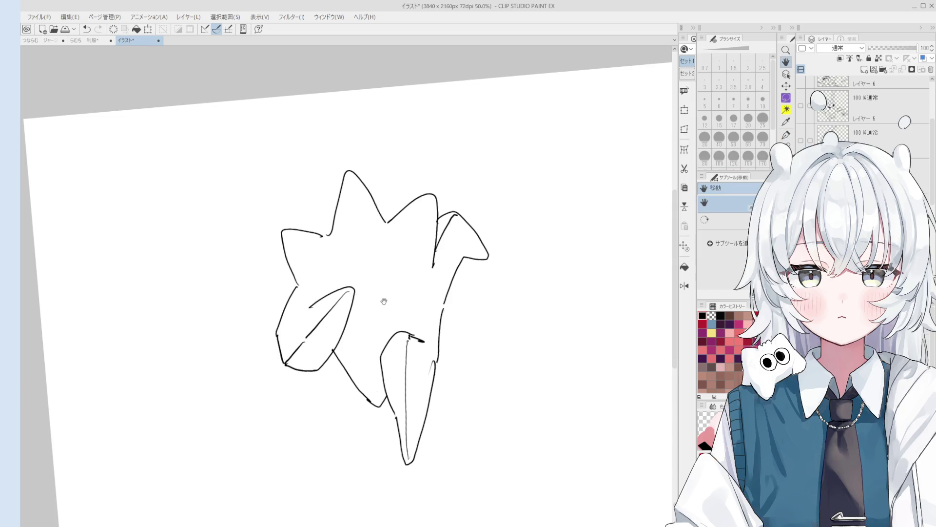
- Add fold lines from the right spike, the top spike and across the left petal
left_click_drag(382, 299, 394, 305)
left_click_drag(448, 202, 415, 264)
left_click_drag(361, 180, 377, 267)
left_click_drag(292, 242, 335, 270)
key("ctrl+z")
left_click_drag(295, 240, 348, 283)
scroll(380, 292, "up", 2)
scroll(403, 317, "up", 1)
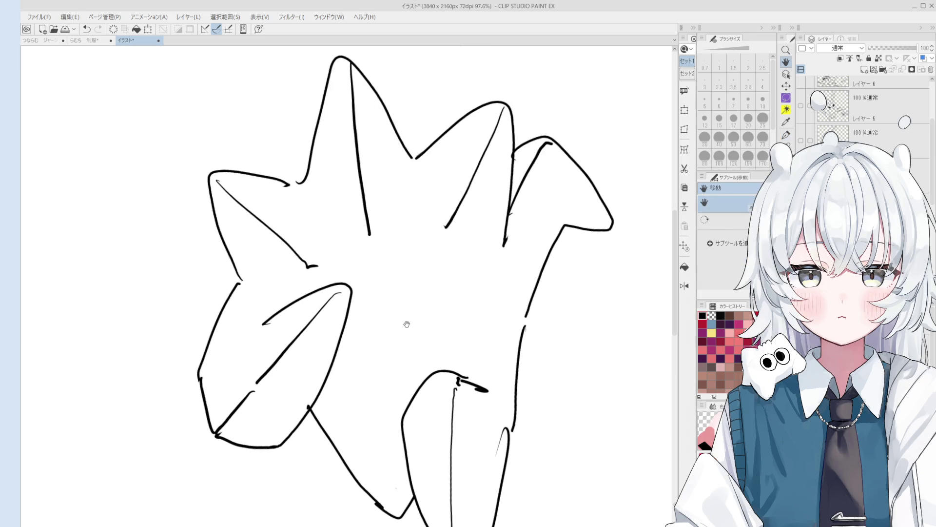
scroll(403, 319, "down", 1)
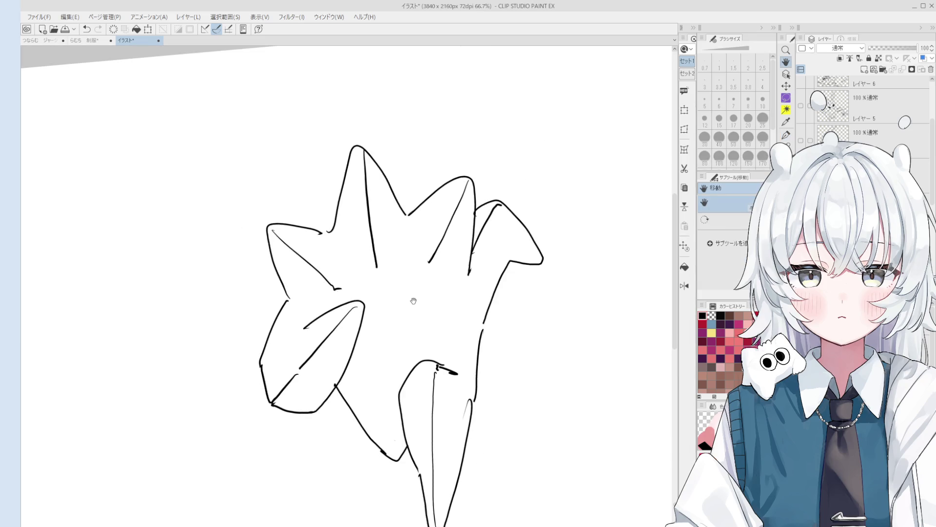
- Erase and redraw the upper-right petal line
key("e")
left_click_drag(425, 213, 473, 171)
key("p")
left_click_drag(410, 214, 468, 177)
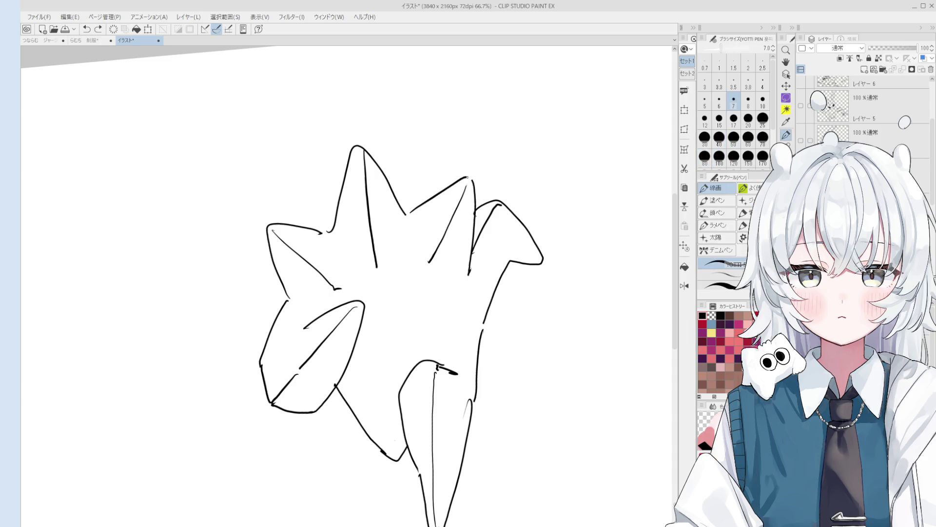
- Erase the inner diagonal line and the short stroke at the petal corner
key("e")
mouse_move(429, 261)
left_mouse_down()
mouse_move(471, 183)
mouse_move(478, 198)
mouse_move(437, 253)
mouse_move(471, 188)
left_mouse_up()
key("p")
key("e")
key("p")
key("e")
key("p")
key("ctrl+z")
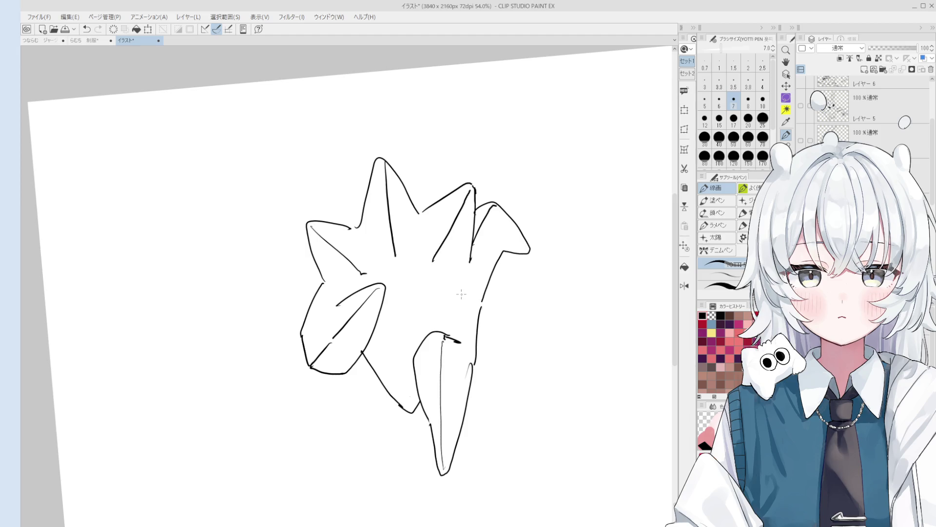
key("e")
mouse_move(461, 341)
left_mouse_down()
mouse_move(445, 334)
mouse_move(464, 349)
left_mouse_up()
- Return to the pen and undo the left petal's recent edge strokes
key("p")
key("ctrl+z")
key("ctrl+z")
key("ctrl+z")
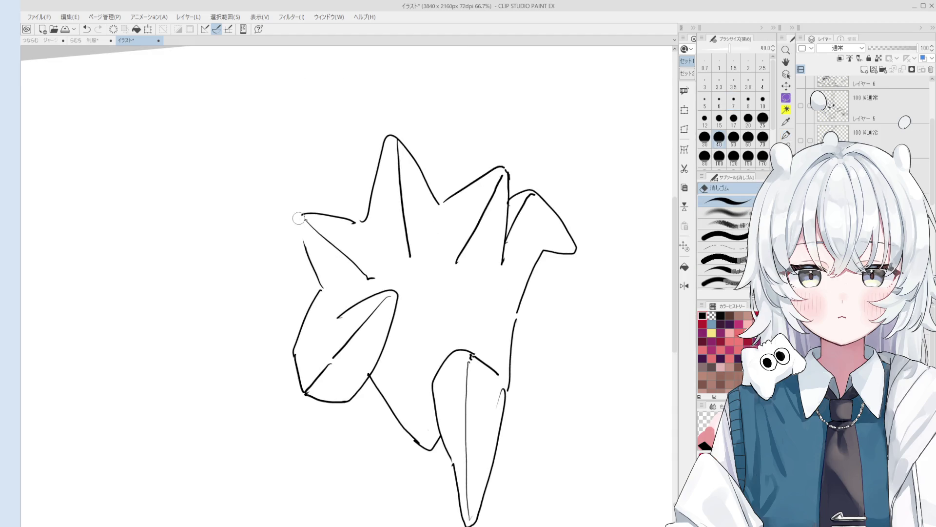
- Redraw the left petal's edge and an inner edge stroke, erasing an overlapping line
left_click_drag(297, 218, 317, 282)
key("ctrl+z")
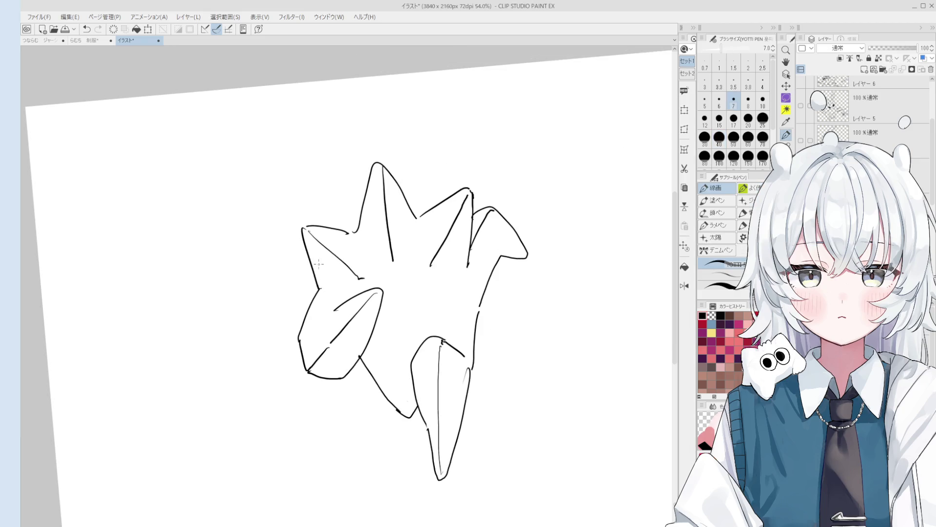
key("e")
left_click_drag(469, 194, 442, 250)
key("p")
left_click_drag(471, 192, 430, 268)
key("ctrl+z")
mouse_move(471, 192)
left_mouse_down()
mouse_move(433, 267)
mouse_move(361, 280)
left_mouse_up()
- Draw the upper edge and right side of the centre hexagon
key("ctrl+z")
key("e")
key("p")
key("ctrl+z")
mouse_move(396, 254)
left_mouse_down()
mouse_move(438, 267)
mouse_move(450, 320)
left_mouse_up()
key("ctrl+z")
mouse_move(441, 269)
left_mouse_down()
mouse_move(448, 323)
mouse_move(442, 284)
mouse_move(434, 327)
mouse_move(414, 347)
left_mouse_up()
key("ctrl+z")
key("ctrl+z")
- Add the hexagon's lower-right edge, a line below its corner and an inner facet line
mouse_move(449, 311)
left_mouse_down()
mouse_move(413, 347)
mouse_move(380, 336)
left_mouse_up()
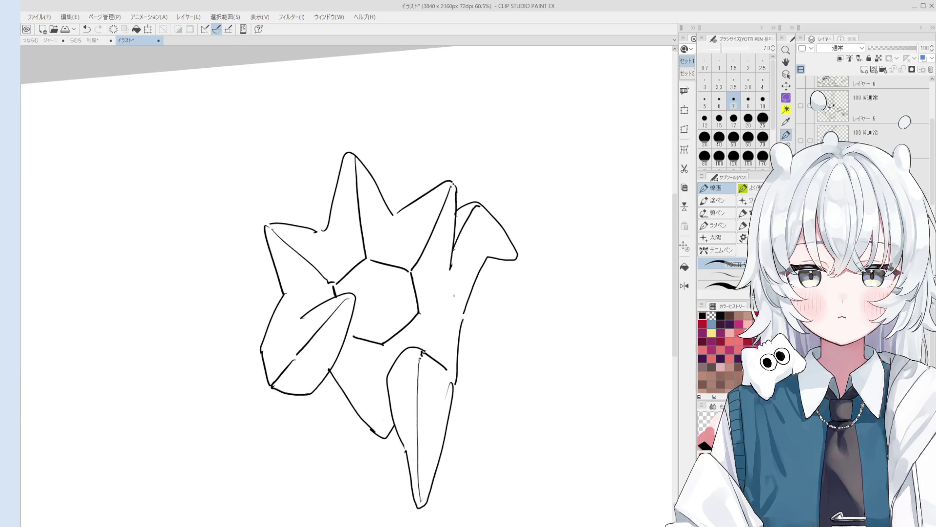
left_click_drag(421, 313, 452, 318)
key("ctrl+z")
left_click_drag(381, 344, 387, 372)
mouse_move(357, 321)
left_mouse_down()
mouse_move(381, 328)
mouse_move(401, 311)
mouse_move(395, 282)
left_mouse_up()
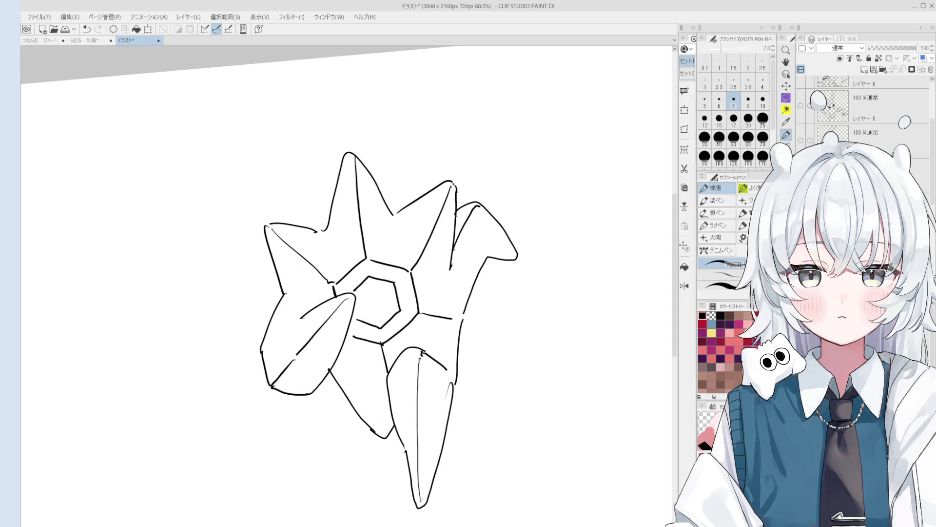
key("ctrl+z")
- Erase the short line in the top spike and the end of the diagonal line
key("e")
scroll(361, 191, "down", 2)
scroll(361, 192, "up", 3)
mouse_move(362, 192)
left_mouse_down()
mouse_move(360, 169)
mouse_move(370, 252)
left_mouse_up()
key("p")
scroll(334, 279, "down", 1)
key("e")
left_click_drag(340, 300, 323, 287)
key("p")
- Erase the stray lines at the hexagon's upper-right corner, right side and below it
key("e")
left_click_drag(420, 283, 425, 272)
left_click_drag(455, 335, 427, 331)
left_click_drag(387, 362, 389, 382)
key("p")
mouse_move(427, 328)
left_mouse_down()
mouse_move(454, 340)
mouse_move(468, 335)
mouse_move(452, 335)
left_mouse_up()
key("ctrl+z")
scroll(469, 334, "down", 2)
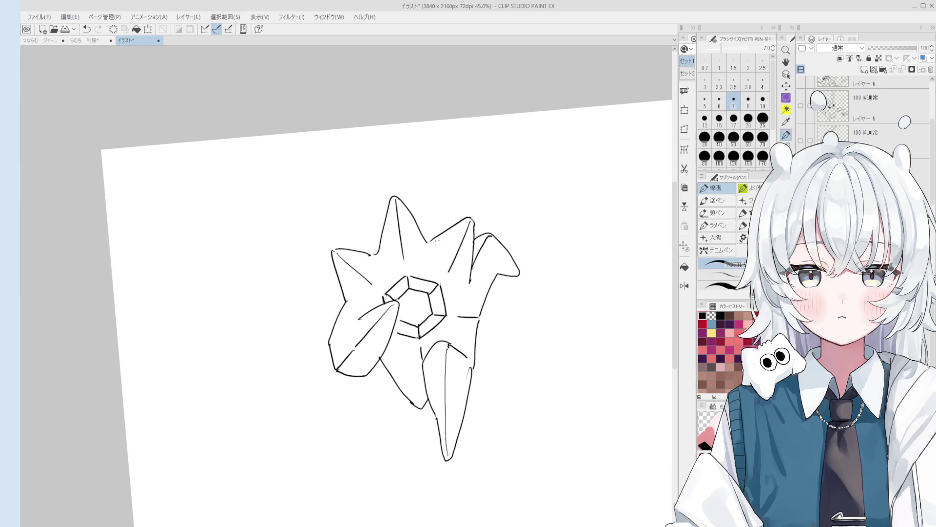
- With a larger eraser, remove the right petal's left edge line
scroll(435, 240, "up", 2)
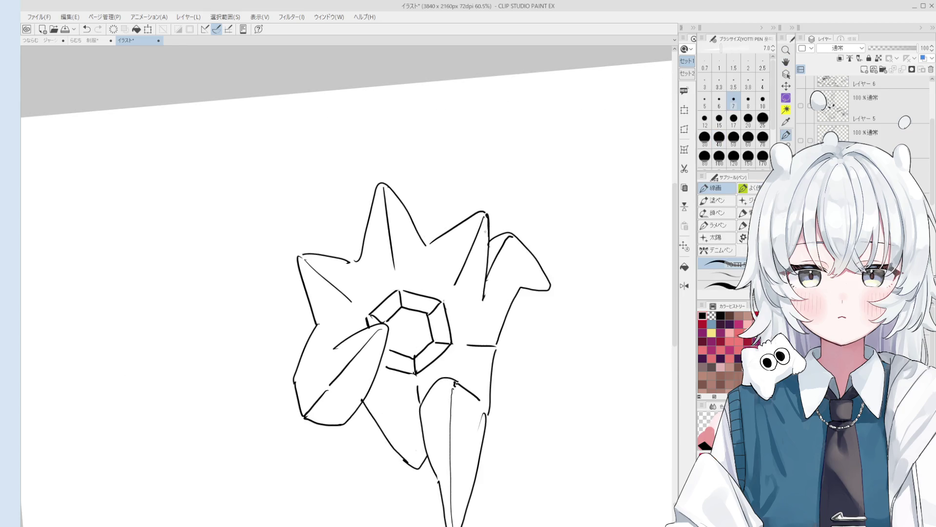
left_click_drag(470, 294, 470, 277)
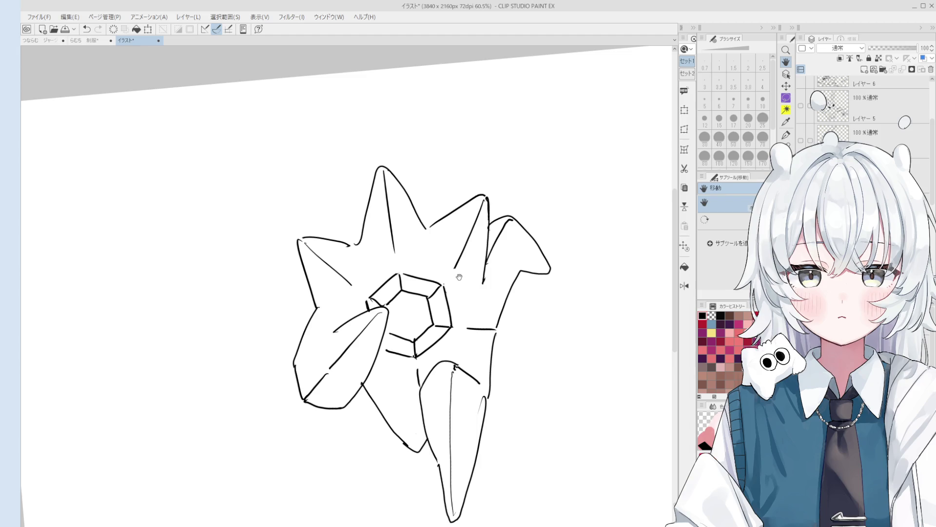
scroll(458, 277, "up", 3)
key("e")
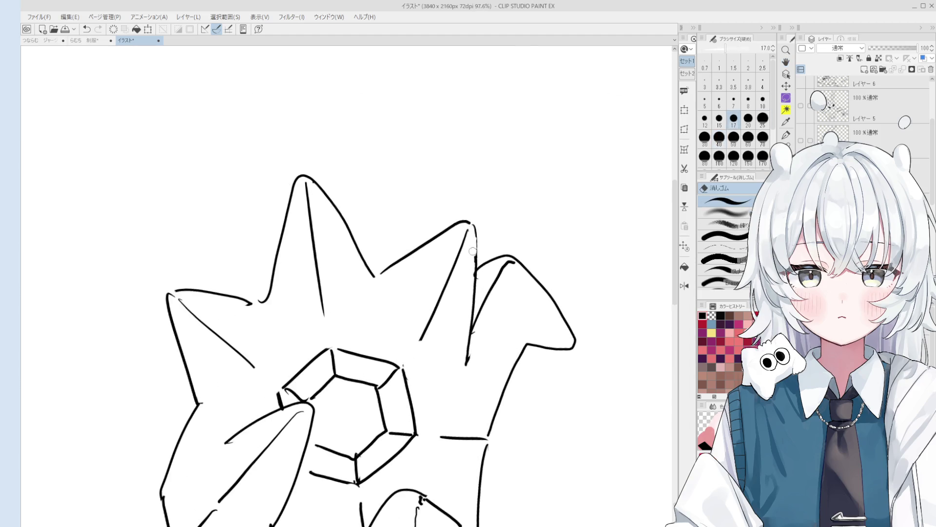
scroll(474, 266, "down", 1)
scroll(474, 266, "down", 1)
scroll(473, 259, "up", 2)
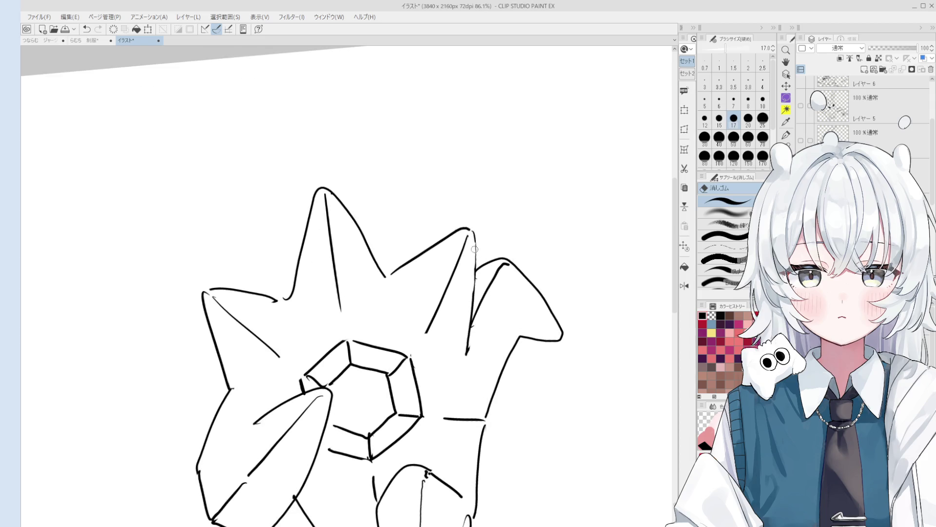
scroll(474, 273, "down", 2)
key("bracketright")
key("bracketright")
key("bracketright")
mouse_move(479, 309)
left_mouse_down()
mouse_move(472, 316)
mouse_move(474, 255)
mouse_move(467, 335)
left_mouse_up()
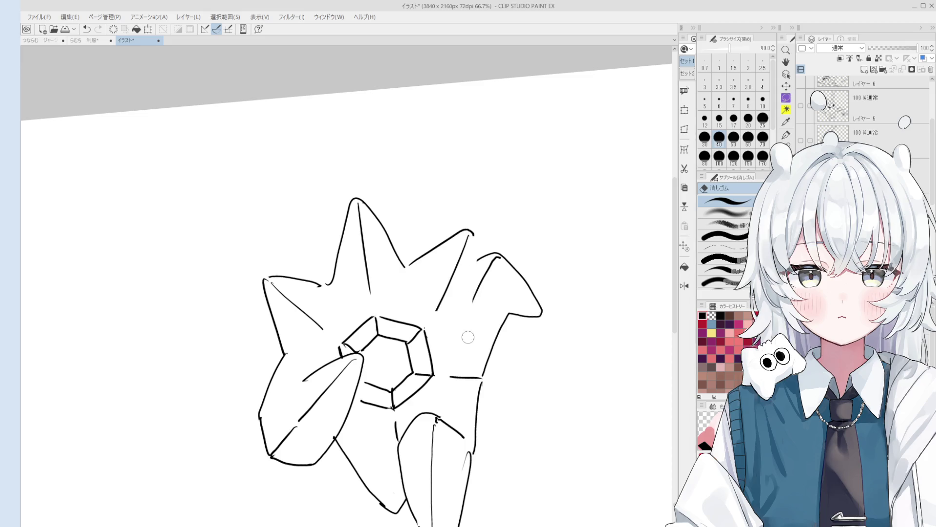
- Redraw the right petal's left edge over several attempts
key("p")
key("ctrl+z")
left_click_drag(474, 244, 472, 324)
key("ctrl+z")
scroll(473, 273, "down", 1)
left_click_drag(473, 245, 472, 312)
key("ctrl+z")
left_click_drag(474, 245, 472, 321)
key("ctrl+z")
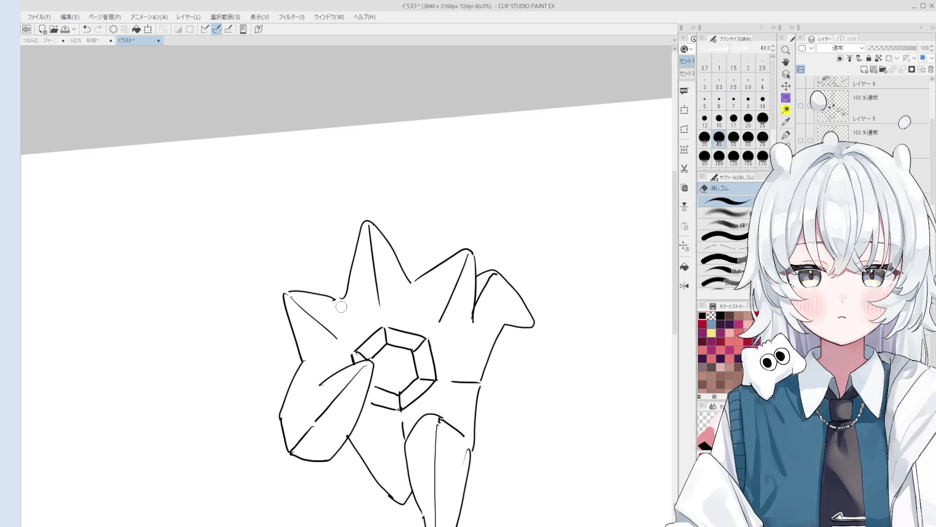
- Draw a thin crease from the hexagon's corner up to the petal tip
left_click_drag(333, 297, 341, 297)
key("ctrl+z")
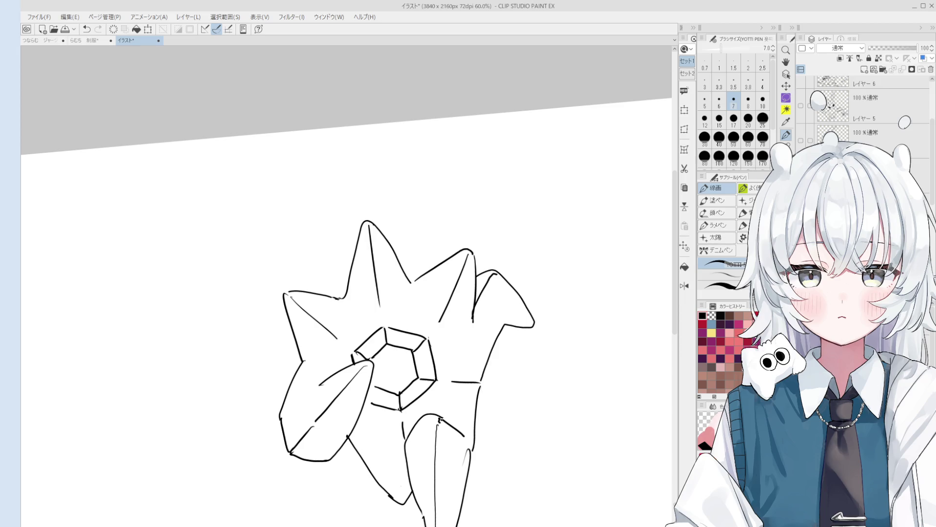
key("e")
scroll(431, 248, "down", 3)
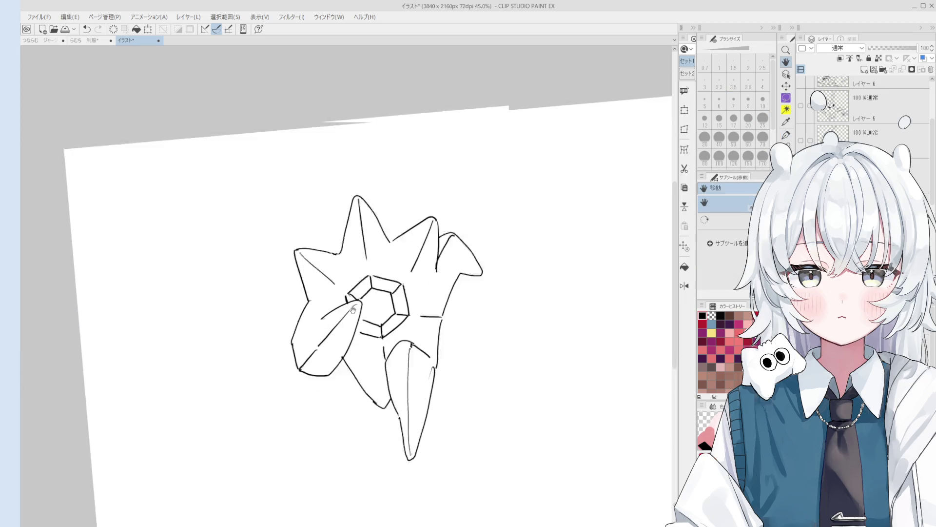
key("p")
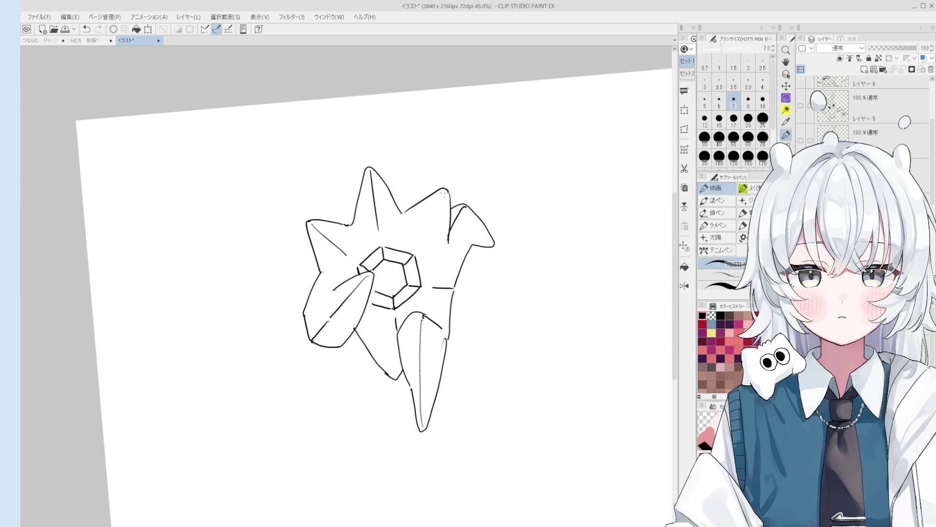
key("ctrl+z")
left_click_drag(416, 253, 444, 194)
- Add a short horizontal stroke on the flower in place of a discarded vertical one
scroll(408, 263, "up", 1)
key("ctrl+z")
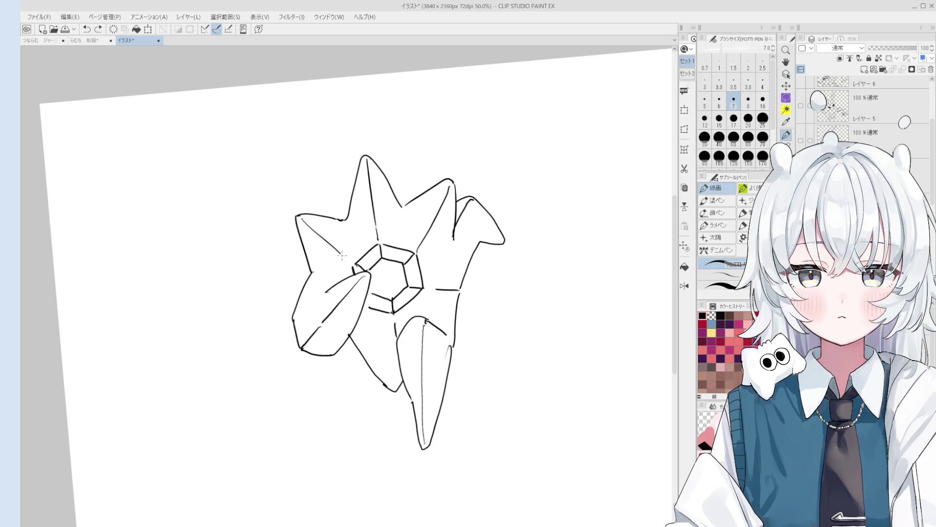
scroll(363, 266, "down", 3)
key("e")
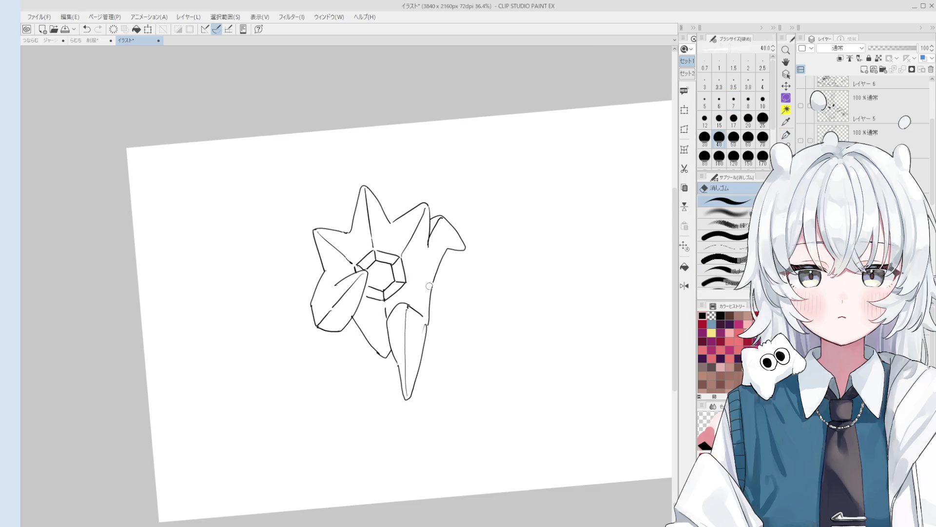
key("p")
left_click_drag(411, 283, 428, 285)
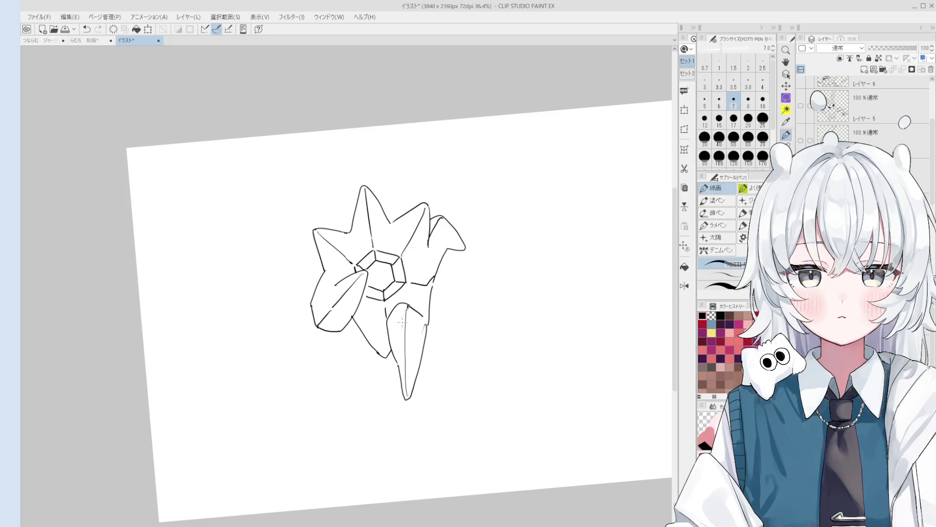
scroll(389, 339, "up", 1)
key("space")
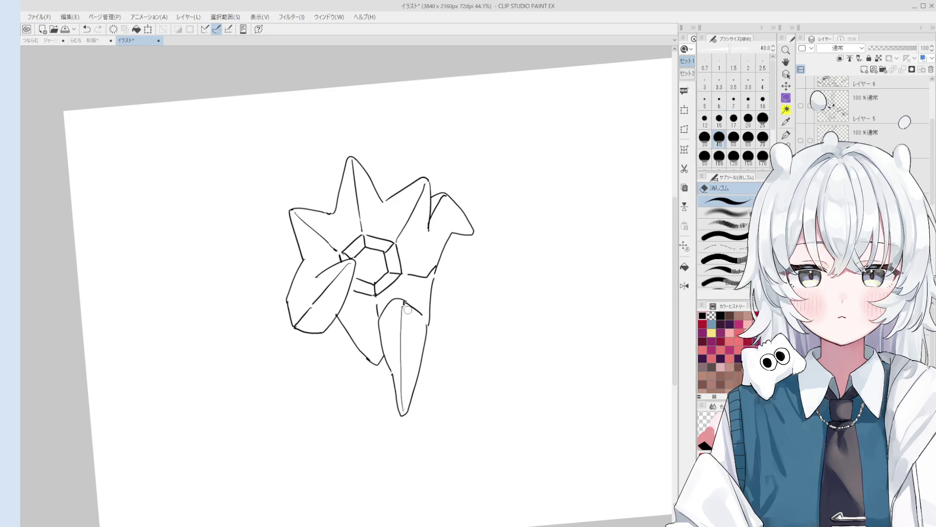
left_click_drag(422, 343, 433, 357)
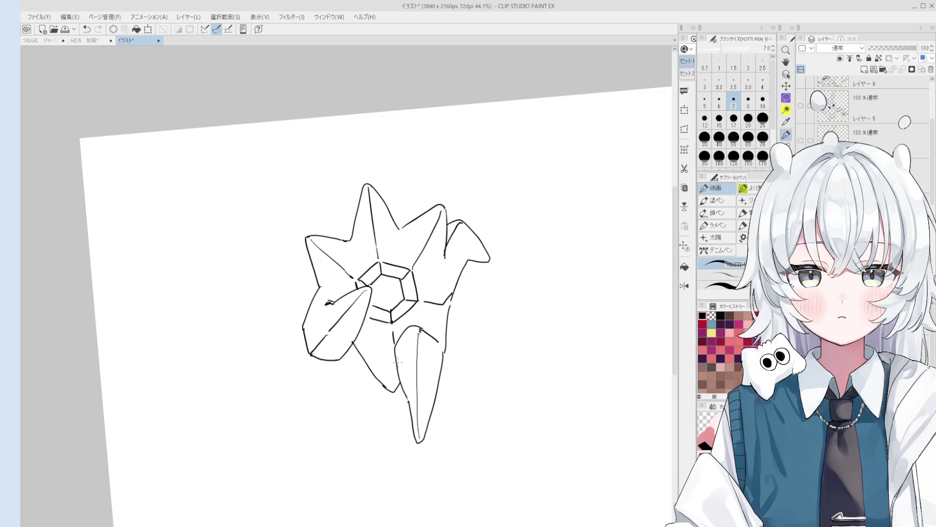
- Draw diagonal hatching strokes right of and below the lower petal, undoing misplaced ones
mouse_move(452, 370)
left_mouse_down()
mouse_move(460, 391)
mouse_move(477, 390)
mouse_move(445, 435)
left_mouse_up()
left_click_drag(439, 395, 447, 424)
left_click_drag(444, 394, 461, 433)
key("ctrl+z")
key("ctrl+z")
left_click_drag(436, 396, 458, 425)
mouse_move(443, 390)
left_mouse_down()
mouse_move(463, 425)
mouse_move(476, 424)
mouse_move(458, 388)
left_mouse_up()
mouse_move(412, 423)
left_mouse_down()
mouse_move(404, 454)
mouse_move(409, 439)
mouse_move(425, 453)
mouse_move(435, 376)
left_mouse_up()
key("ctrl+z")
key("ctrl+z")
key("ctrl+z")
- Retry a hatching stroke, then erase the unwanted hatching lines with a large eraser
key("e")
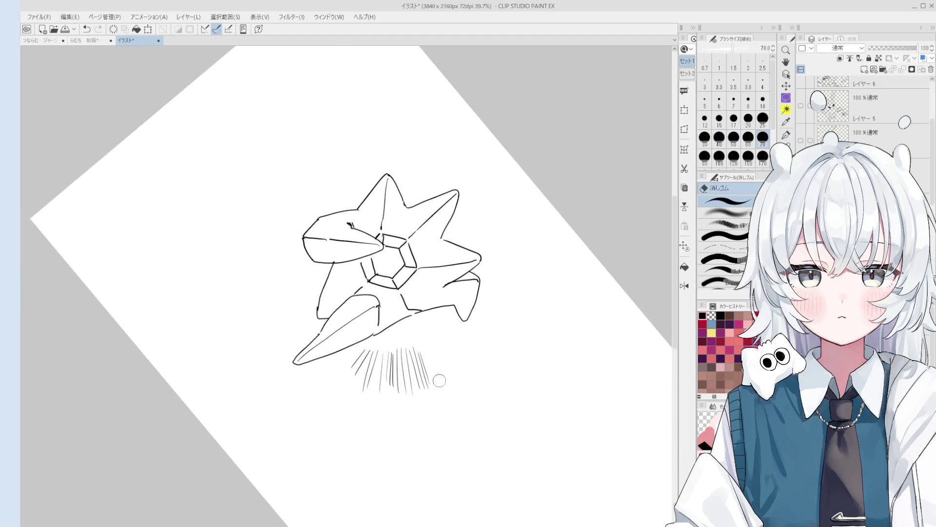
scroll(437, 380, "up", 2)
key("p")
key("ctrl+z")
mouse_move(417, 337)
left_mouse_down()
mouse_move(444, 400)
mouse_move(433, 362)
mouse_move(407, 385)
left_mouse_up()
key("ctrl+z")
key("minus")
key("minus")
key("e")
scroll(415, 350, "up", 2)
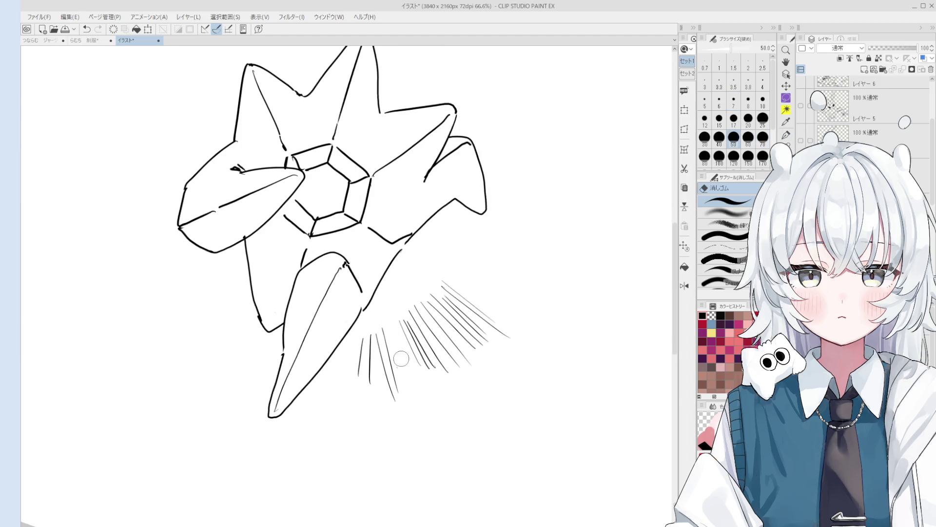
key("asciicircum")
key("asciicircum")
left_click_drag(420, 336, 429, 371)
- Redraw the short hatching stroke beneath the petal with the pen, undoing failed attempts
key("p")
left_click_drag(397, 319, 439, 395)
key("ctrl+z")
key("ctrl+z")
key("ctrl+z")
mouse_move(395, 320)
left_mouse_down()
mouse_move(421, 363)
mouse_move(426, 350)
left_mouse_up()
scroll(415, 339, "down", 1)
key("ctrl+z")
scroll(414, 339, "down", 1)
key("minus")
key("minus")
key("ctrl+z")
mouse_move(443, 312)
left_mouse_down()
mouse_move(466, 341)
mouse_move(455, 386)
left_mouse_up()
scroll(468, 336, "down", 1)
key("minus")
key("minus")
key("ctrl+z")
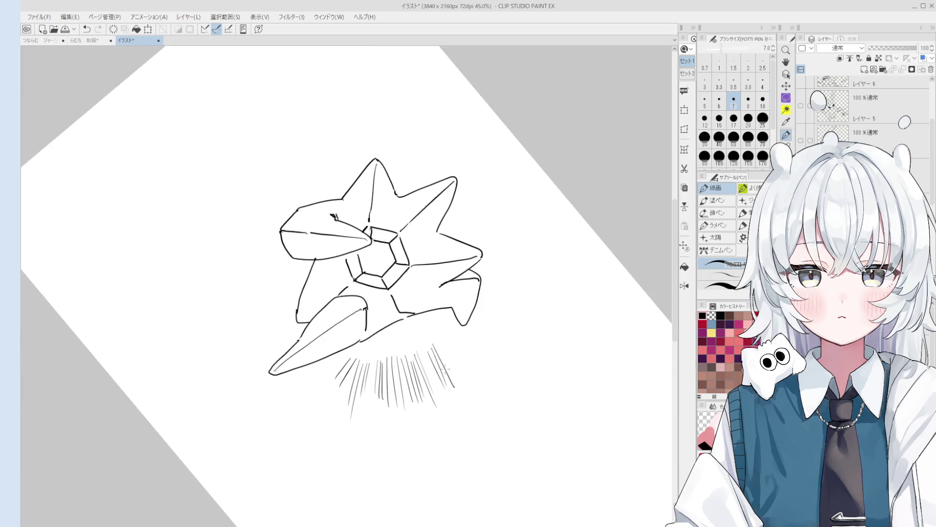
key("minus")
key("minus")
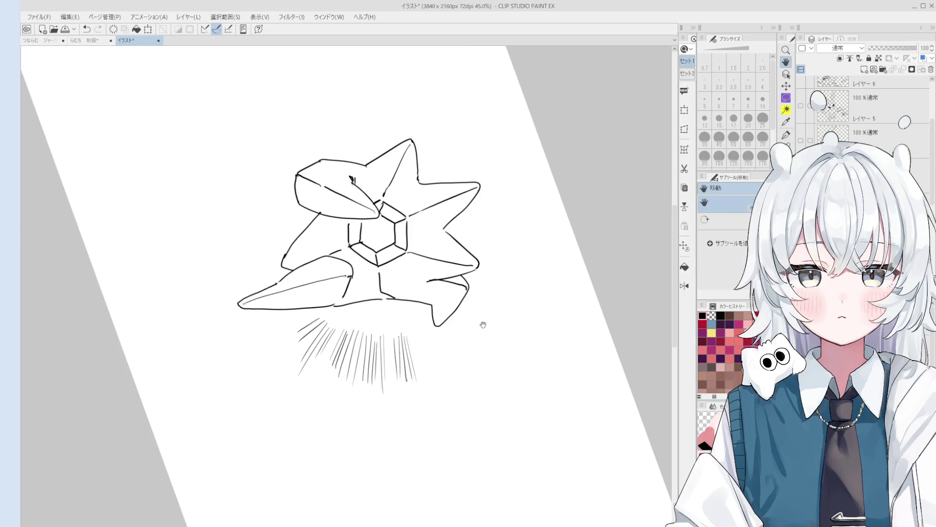
- Redraw the right-most hatch stroke under the shape at a rotated view
key("minus")
key("minus")
scroll(419, 345, "up", 3)
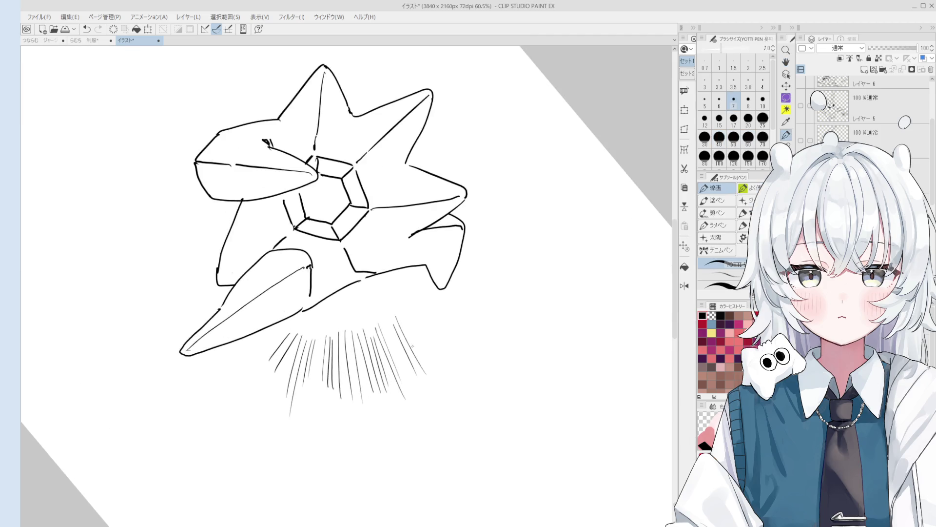
scroll(412, 345, "down", 3)
scroll(412, 329, "up", 2)
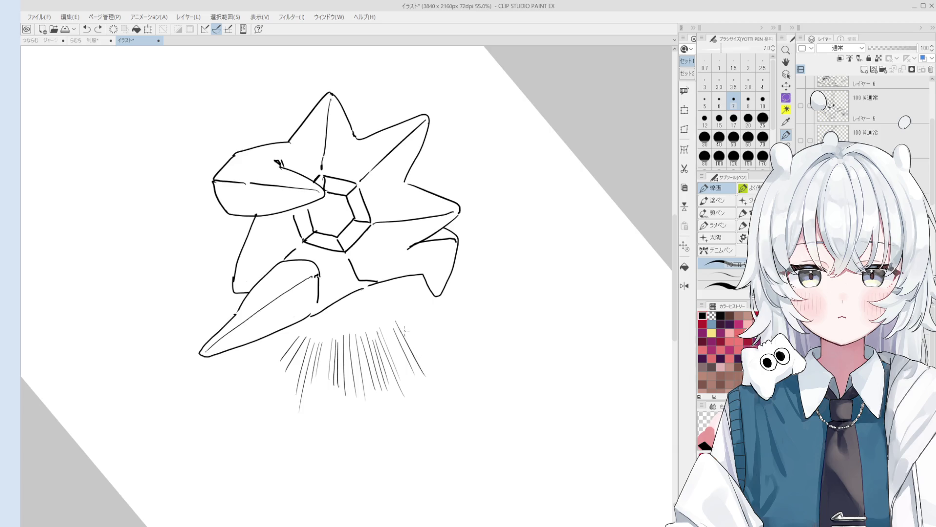
scroll(427, 324, "down", 4)
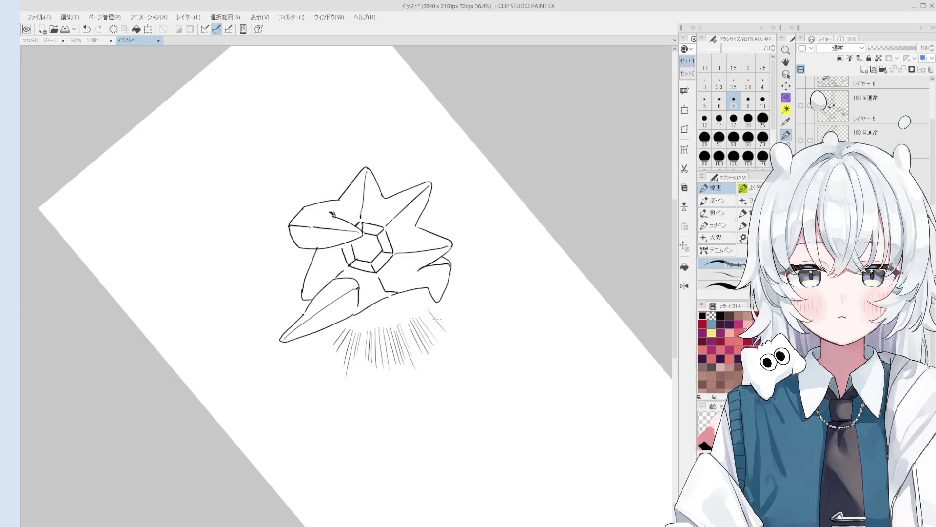
scroll(437, 319, "down", 2)
key("ctrl+z")
mouse_move(453, 339)
left_mouse_down()
mouse_move(446, 325)
mouse_move(425, 349)
mouse_move(418, 341)
mouse_move(465, 412)
left_mouse_up()
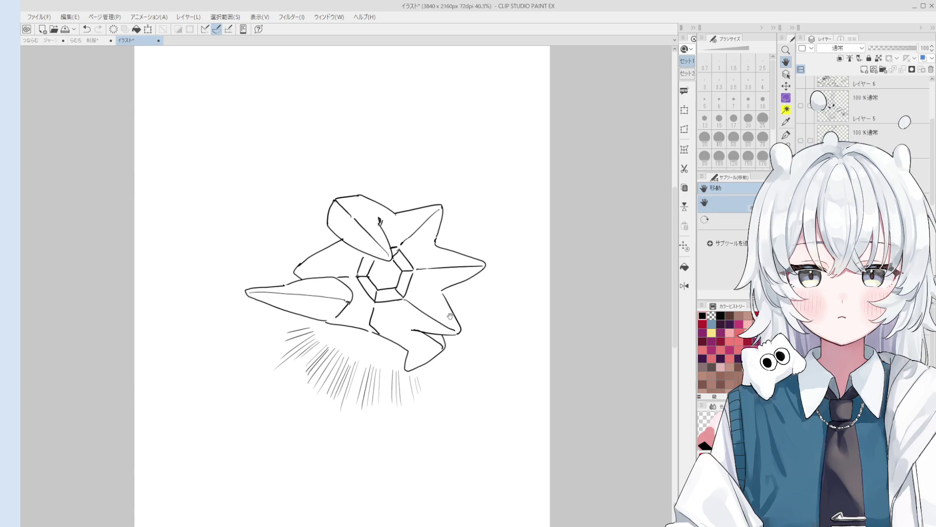
- Redraw the short hatch strokes at the lower right until they sit correctly
scroll(444, 407, "up", 3)
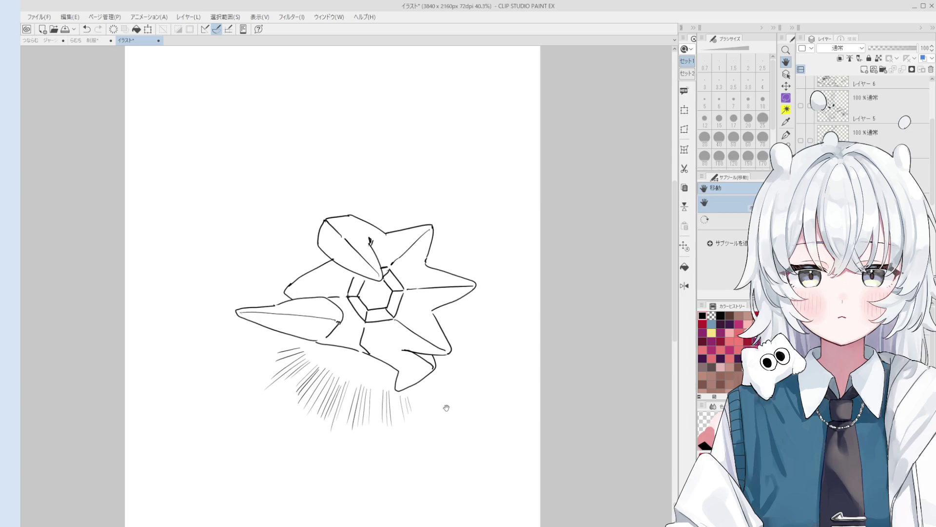
mouse_move(438, 419)
left_mouse_down()
mouse_move(453, 452)
mouse_move(418, 429)
mouse_move(400, 445)
mouse_move(403, 458)
left_mouse_up()
key("e")
key("p")
key("ctrl+z")
left_click_drag(396, 426, 406, 458)
key("ctrl+z")
left_click_drag(396, 423, 405, 457)
key("ctrl+z")
left_click_drag(396, 425, 405, 453)
mouse_move(421, 411)
left_mouse_down()
mouse_move(427, 440)
mouse_move(401, 461)
left_mouse_up()
key("ctrl+z")
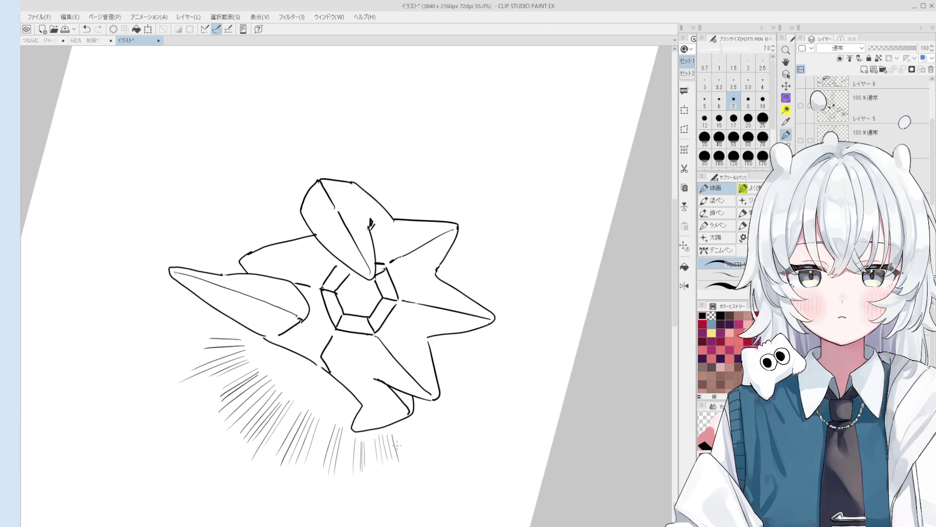
key("ctrl+z")
left_click_drag(394, 429, 404, 461)
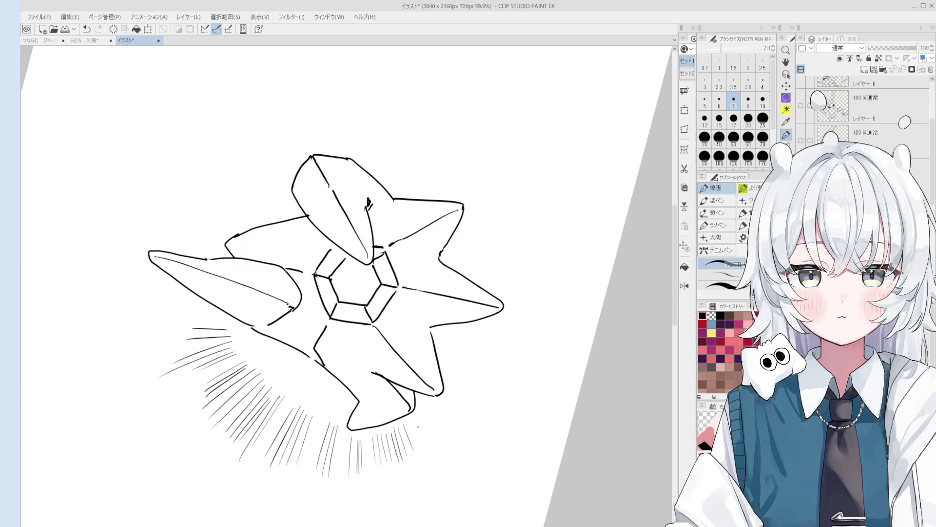
- Add several short hatch strokes around the figure's lower right
key("minus")
key("ctrl+minus")
left_click_drag(411, 433, 441, 441)
scroll(425, 420, "up", 2)
left_click_drag(424, 411, 453, 435)
mouse_move(435, 411)
left_mouse_down()
mouse_move(457, 428)
mouse_move(461, 419)
left_mouse_up()
key("asciicircum")
key("asciicircum")
left_click_drag(408, 362, 441, 388)
key("asciicircum")
scroll(405, 387, "down", 1)
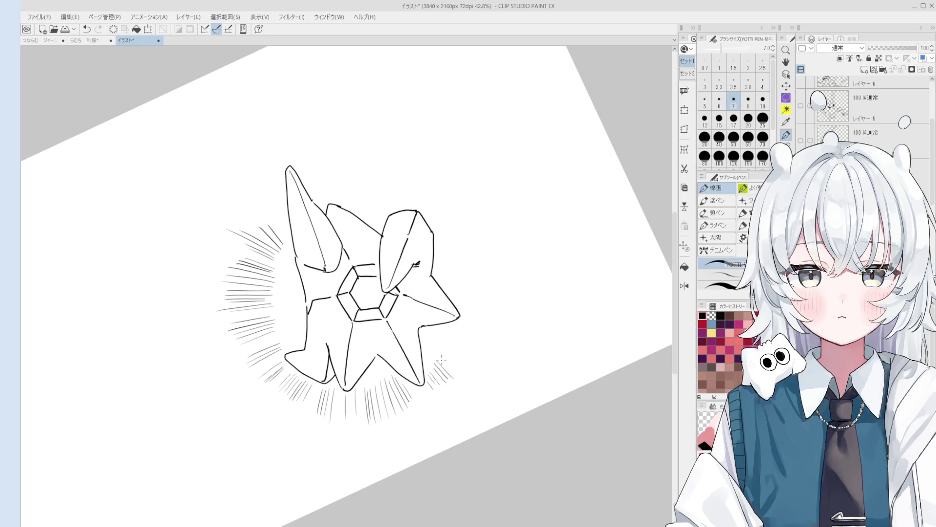
- Draw more short speed lines at the burst's lower right
left_click_drag(441, 360, 511, 292)
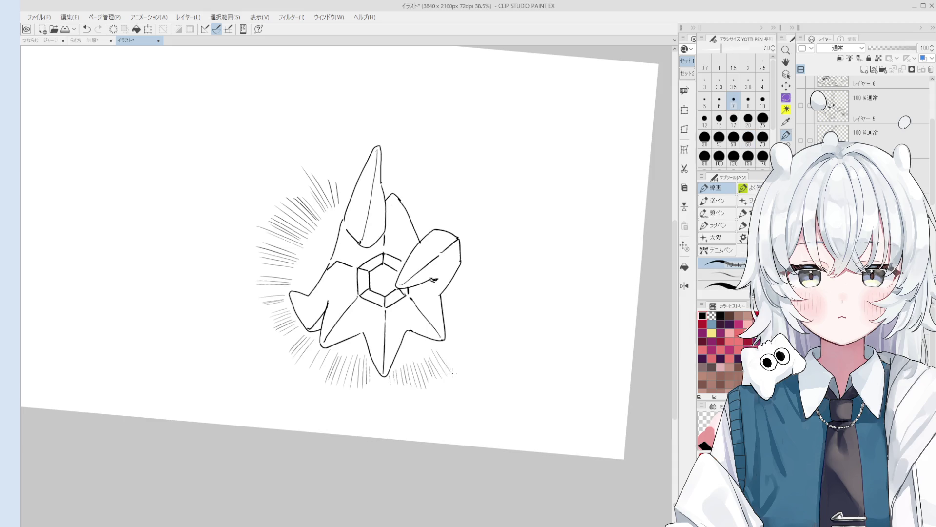
key("asciicircum")
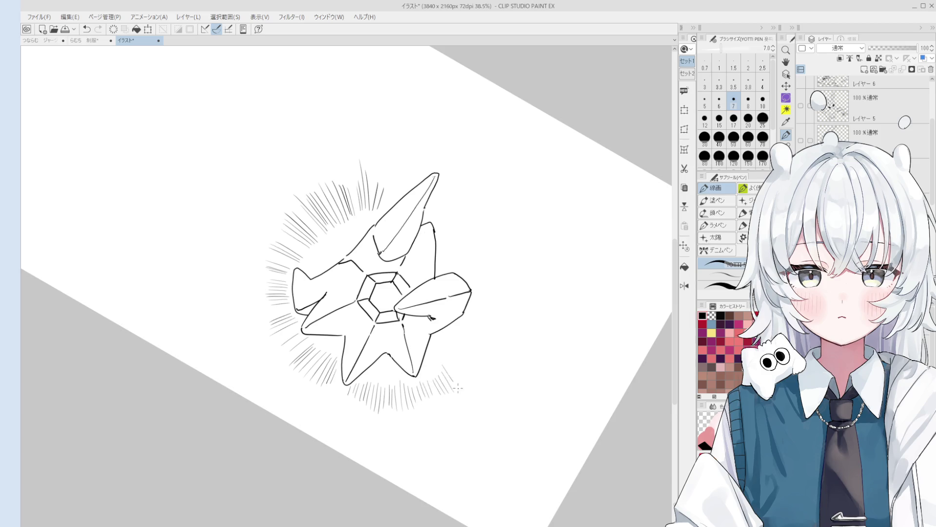
key("asciicircum")
mouse_move(438, 418)
left_mouse_down()
mouse_move(430, 395)
mouse_move(438, 373)
left_mouse_up()
left_click_drag(466, 407, 445, 376)
key("asciicircum")
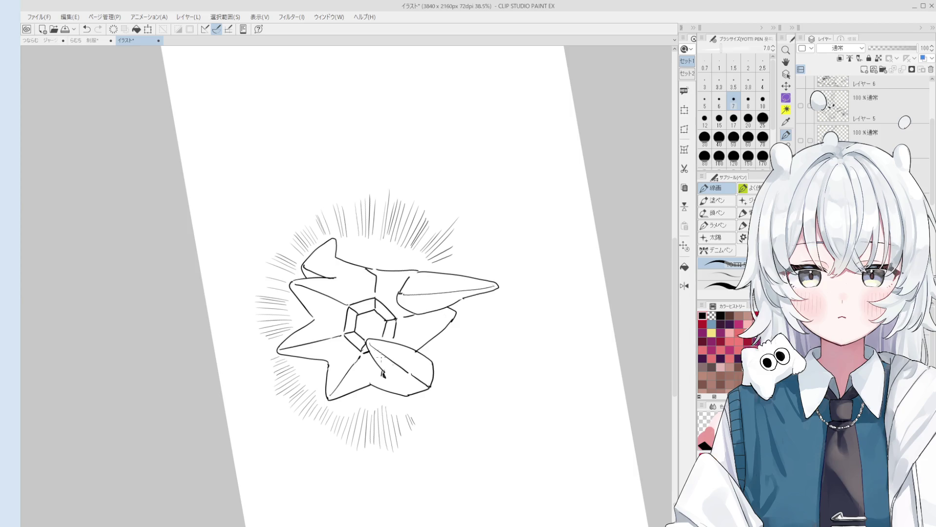
- Touch up with the eraser, then redraw a shorter speed line at the lower right
key("e")
scroll(404, 405, "up", 1)
scroll(419, 415, "up", 1)
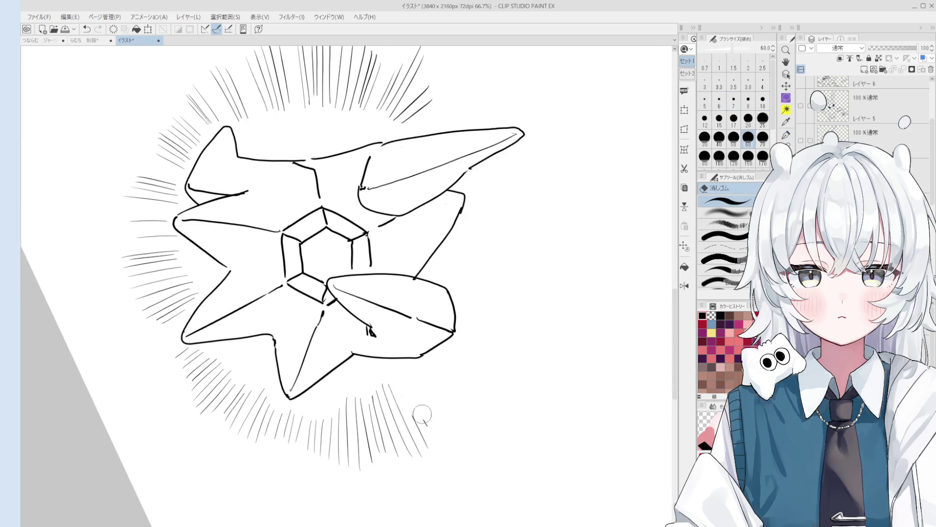
key("p")
scroll(419, 397, "down", 1)
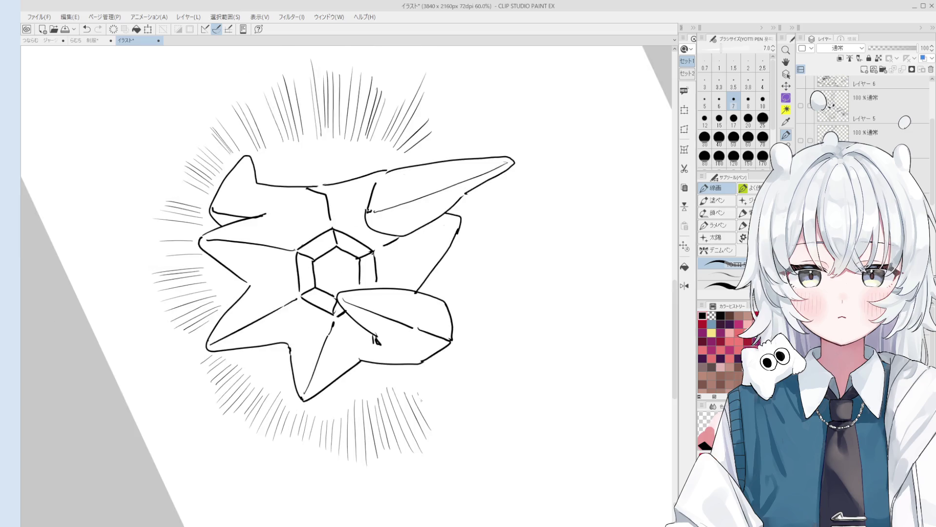
scroll(419, 397, "down", 2)
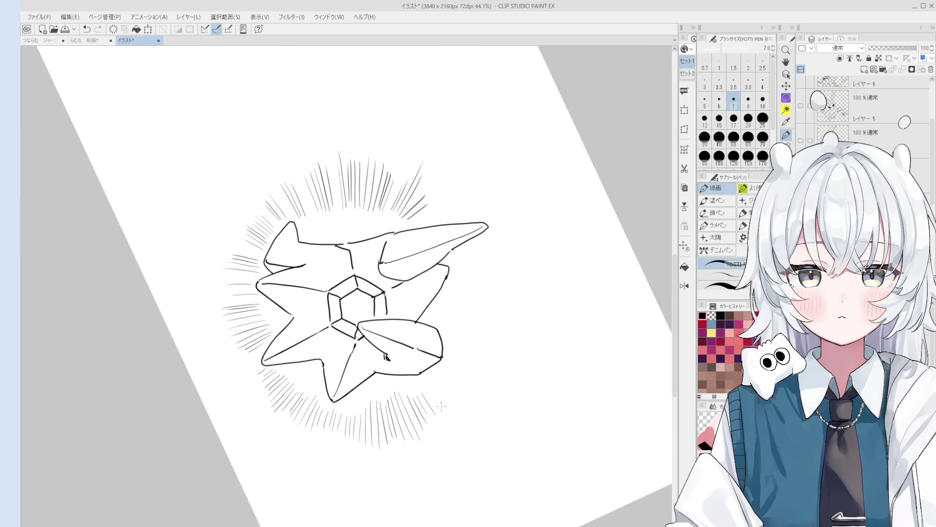
scroll(446, 405, "up", 3)
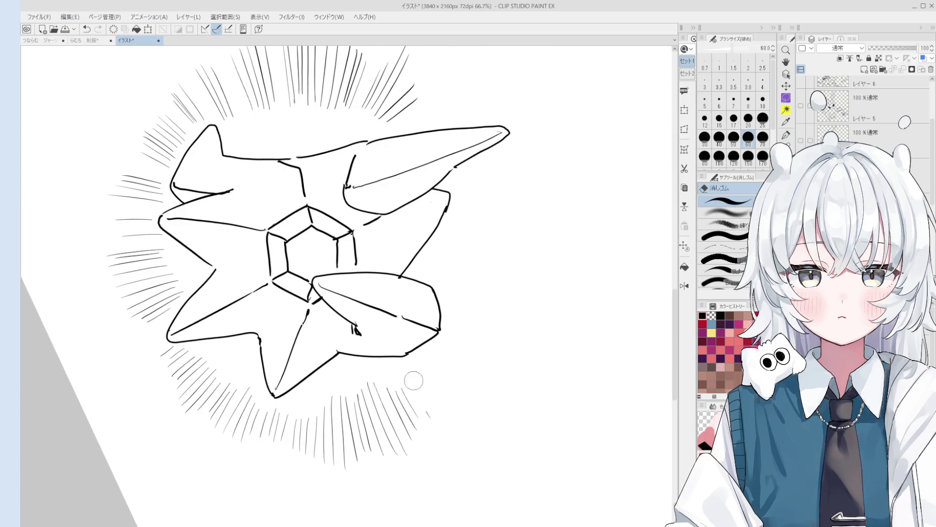
scroll(416, 391, "down", 1)
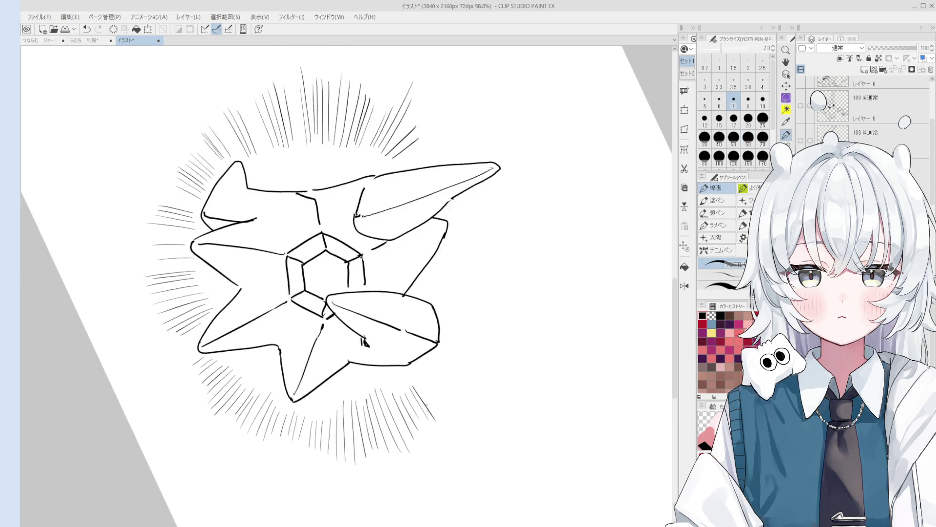
key("ctrl+z")
left_click_drag(422, 403, 418, 390)
scroll(423, 374, "down", 1)
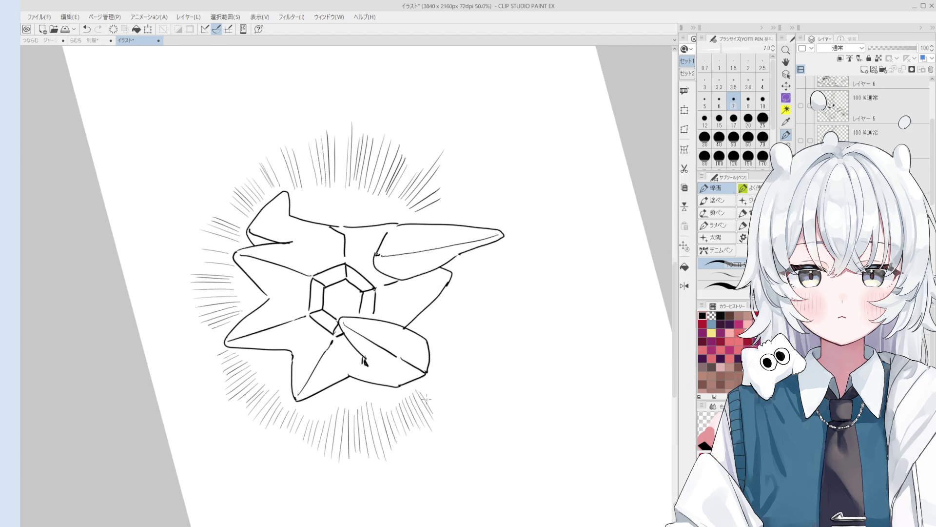
mouse_move(436, 415)
left_mouse_down()
mouse_move(422, 391)
mouse_move(429, 379)
left_mouse_up()
key("ctrl+z")
- Try further short speed lines at the lower right, undoing the misdrawn ones
scroll(444, 388, "down", 2)
scroll(444, 388, "up", 1)
key("ctrl+z")
left_click_drag(459, 417, 436, 388)
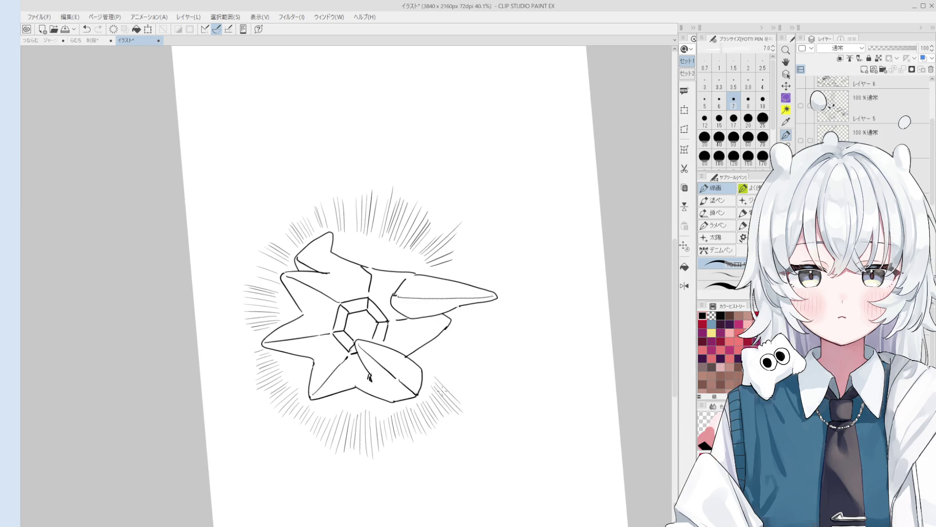
scroll(442, 400, "up", 2)
mouse_move(399, 446)
left_mouse_down()
mouse_move(390, 414)
mouse_move(399, 434)
mouse_move(428, 434)
left_mouse_up()
key("ctrl+z")
key("ctrl+z")
mouse_move(379, 412)
left_mouse_down()
mouse_move(394, 443)
mouse_move(399, 435)
left_mouse_up()
key("ctrl+z")
- Fill the ring's lower-right gap with a series of short speed lines
left_click_drag(407, 401, 424, 429)
key("ctrl+z")
key("ctrl+z")
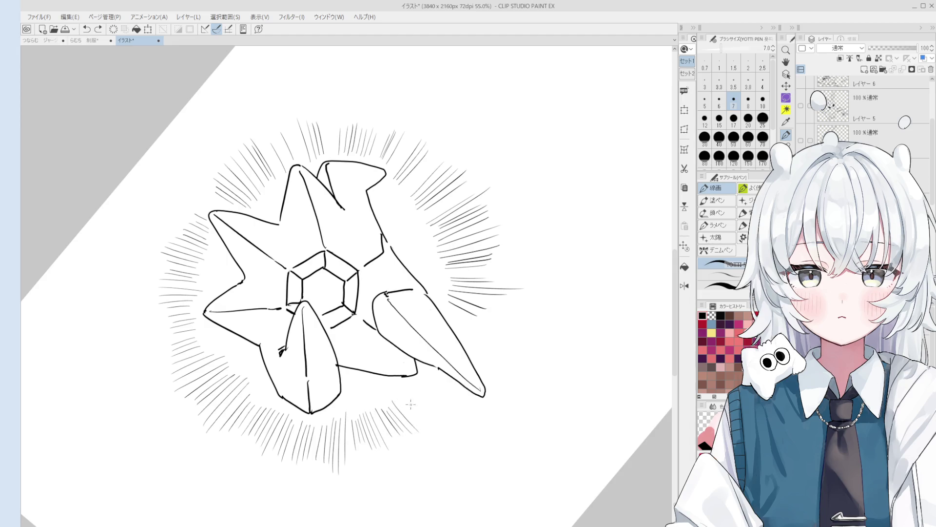
left_click_drag(385, 403, 408, 430)
scroll(399, 422, "up", 1)
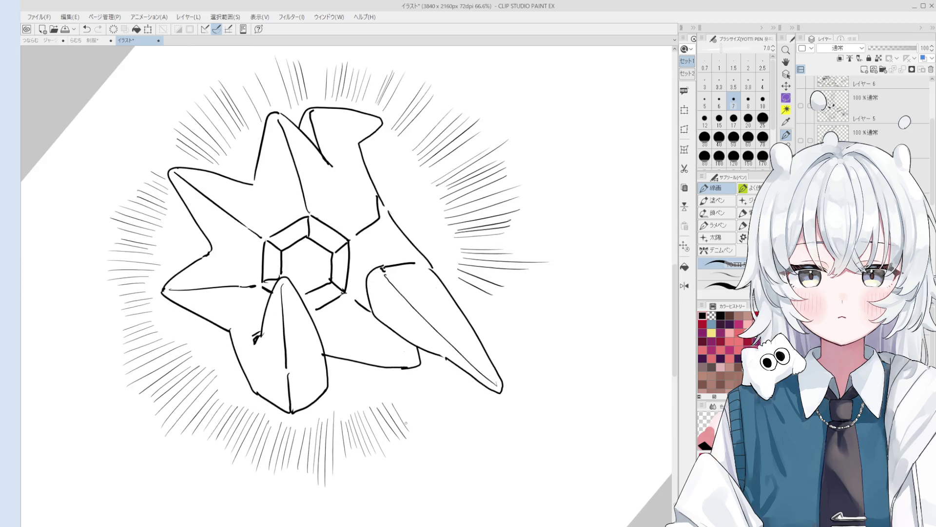
mouse_move(407, 397)
left_mouse_down()
mouse_move(419, 425)
mouse_move(444, 417)
left_mouse_up()
mouse_move(424, 385)
left_mouse_down()
mouse_move(447, 407)
mouse_move(431, 437)
left_mouse_up()
scroll(416, 415, "down", 1)
scroll(414, 410, "up", 1)
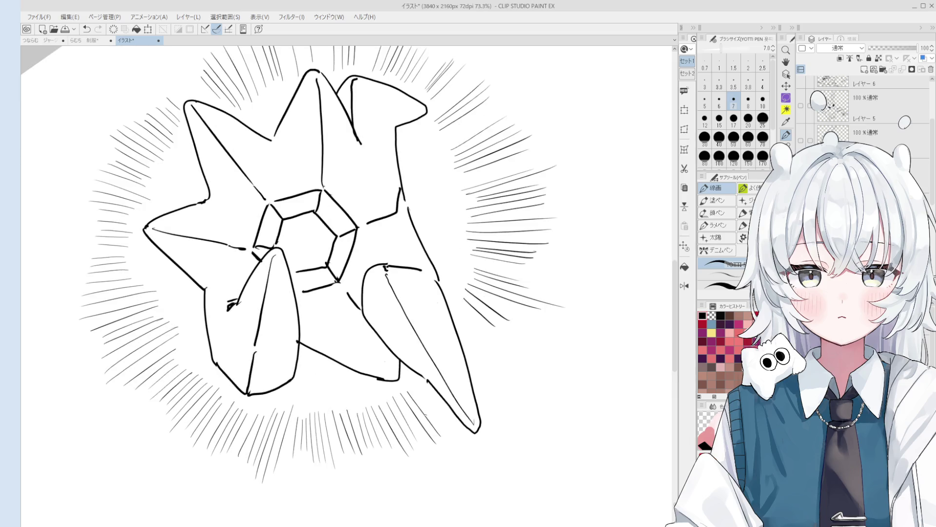
left_click_drag(415, 395, 449, 438)
left_click_drag(416, 386, 455, 433)
left_click_drag(419, 380, 437, 401)
scroll(457, 429, "down", 2)
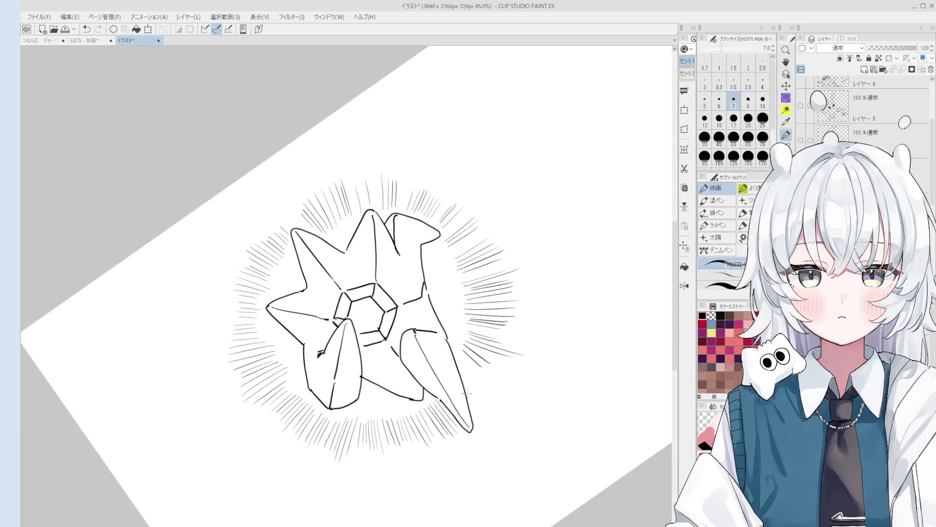
- Straighten the view upright and draw a small stroke beside the star
key("asciicircum")
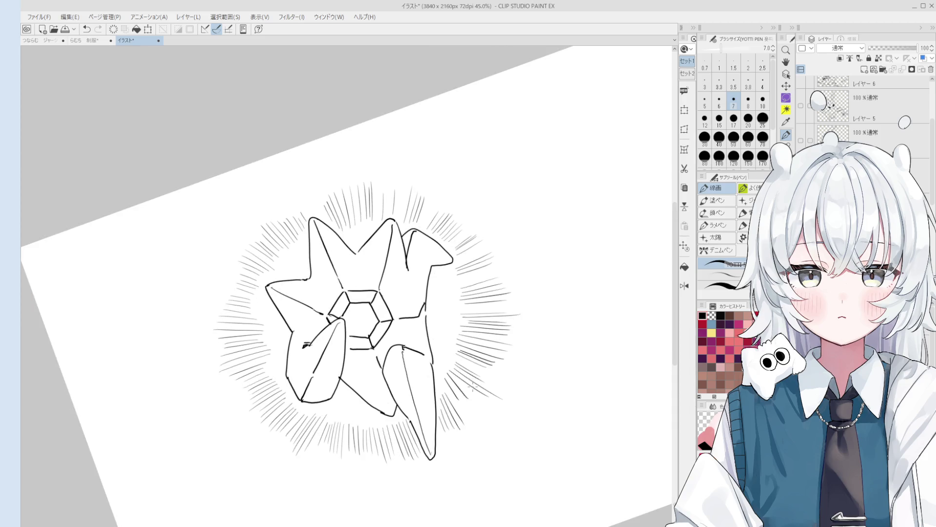
key("minus")
scroll(468, 371, "down", 1)
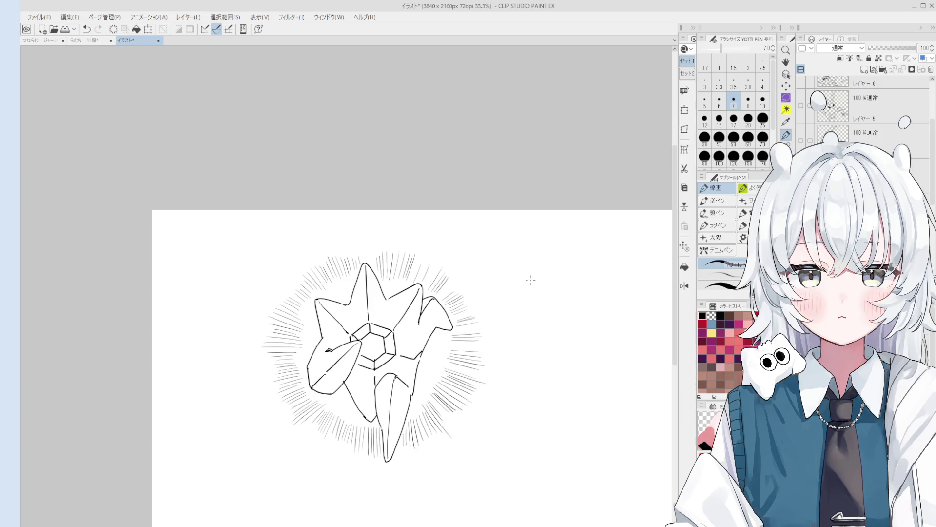
scroll(560, 268, "up", 2)
key("minus")
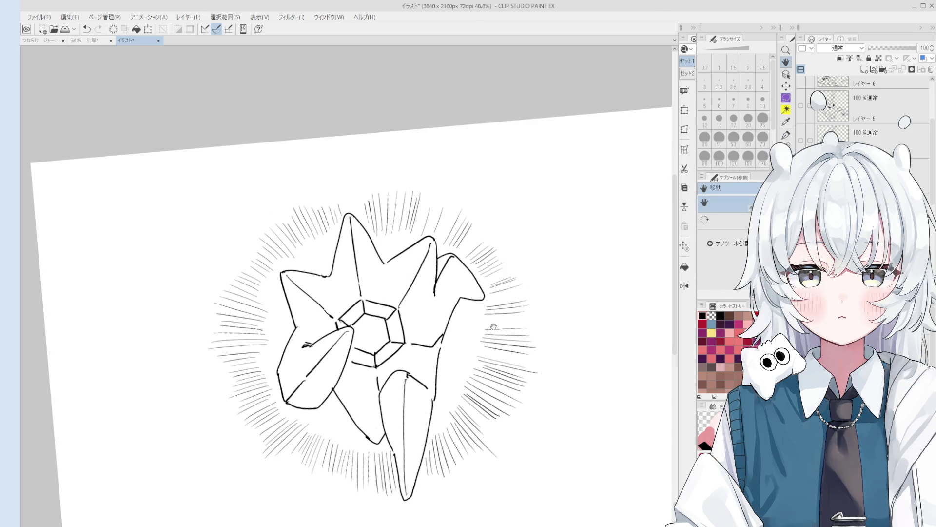
scroll(464, 364, "up", 1)
key("p")
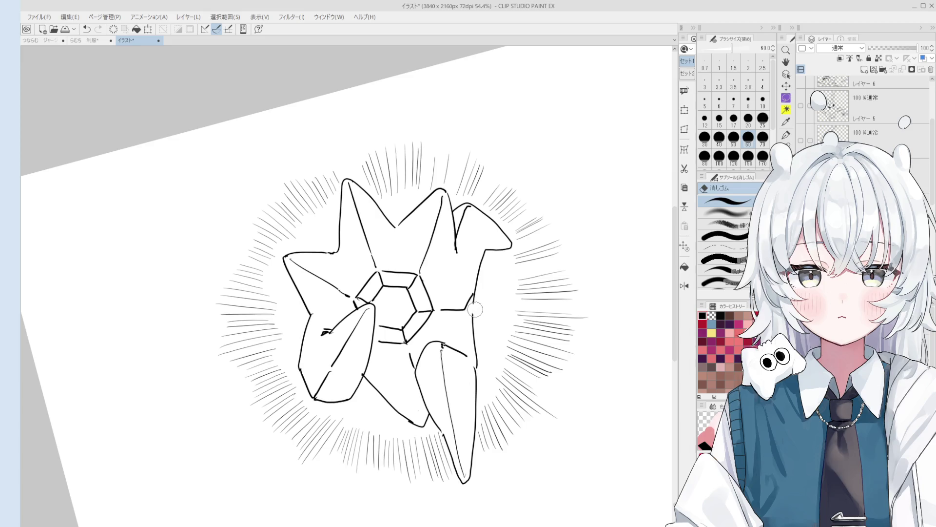
key("minus")
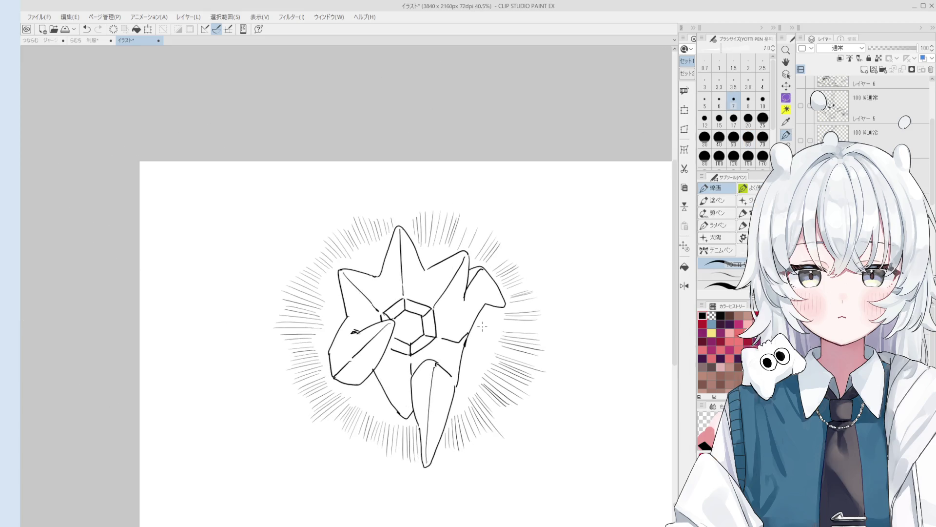
scroll(492, 230, "up", 1)
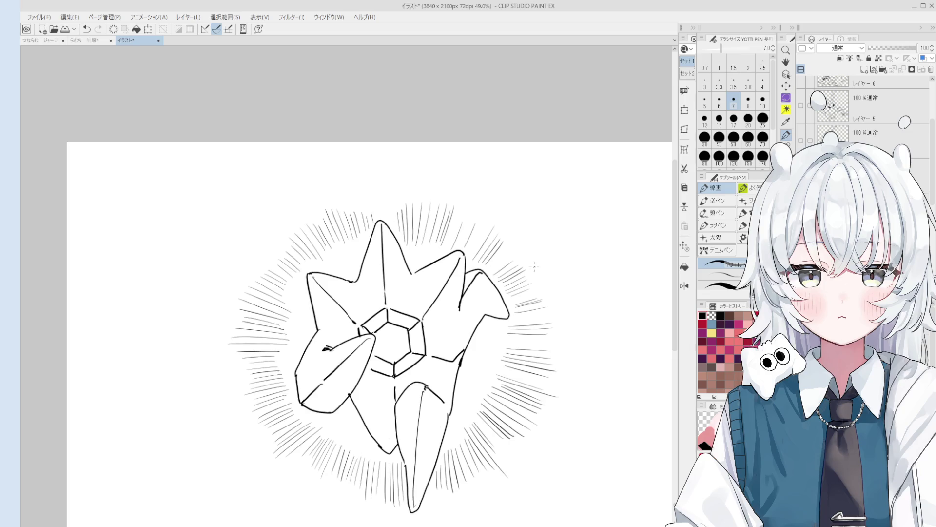
left_click_drag(549, 272, 536, 302)
key("e")
scroll(556, 303, "up", 1)
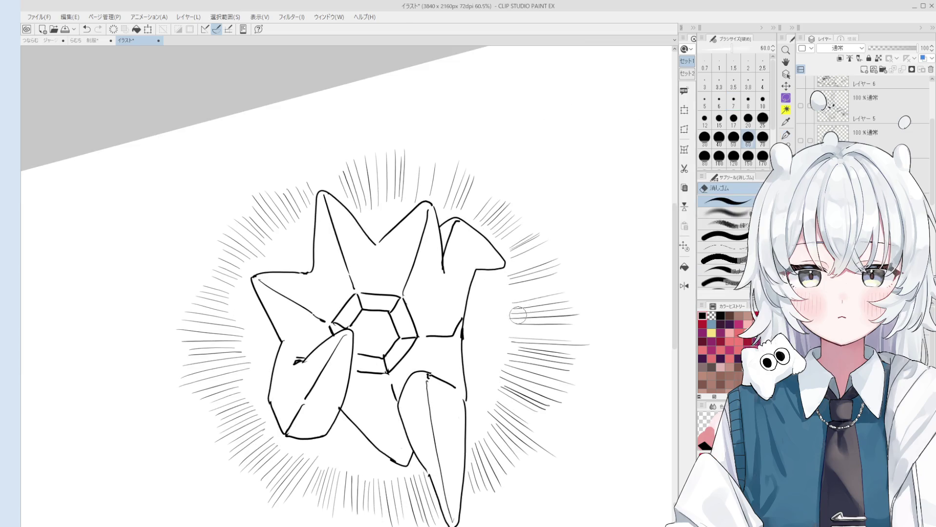
key("p")
scroll(558, 306, "up", 3)
left_click_drag(478, 319, 490, 309)
- Handwrite the name followed by さん to the right of the star
key("ctrl+z")
left_click_drag(482, 306, 477, 343)
left_click_drag(486, 320, 497, 331)
mouse_move(491, 310)
left_mouse_down()
mouse_move(513, 303)
mouse_move(519, 322)
left_mouse_up()
mouse_move(493, 318)
left_mouse_down()
mouse_move(510, 312)
mouse_move(519, 323)
left_mouse_up()
mouse_move(499, 292)
left_mouse_down()
mouse_move(503, 330)
mouse_move(543, 291)
mouse_move(548, 302)
mouse_move(530, 318)
left_mouse_up()
mouse_move(538, 282)
left_mouse_down()
mouse_move(550, 316)
mouse_move(578, 283)
mouse_move(575, 297)
left_mouse_up()
left_click_drag(562, 297, 580, 302)
mouse_move(587, 270)
left_mouse_down()
mouse_move(613, 280)
mouse_move(524, 317)
left_mouse_up()
- Letter the word HAPPY below the name
key("space")
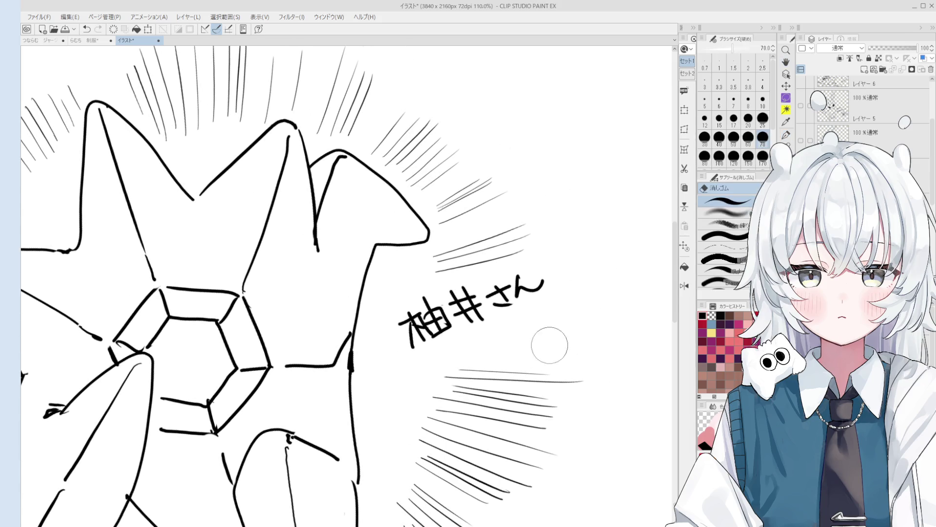
scroll(506, 340, "up", 2)
left_click_drag(475, 336, 491, 364)
left_click_drag(483, 352, 508, 340)
mouse_move(500, 325)
left_mouse_down()
mouse_move(515, 349)
mouse_move(542, 338)
mouse_move(538, 325)
left_mouse_up()
left_click_drag(535, 303, 549, 334)
mouse_move(537, 304)
left_mouse_down()
mouse_move(569, 318)
mouse_move(567, 308)
mouse_move(587, 299)
left_mouse_up()
left_click_drag(594, 276, 603, 315)
- Continue the line after HAPPY with the letters BIRTH
key("space")
left_click_drag(601, 301, 486, 339)
mouse_move(499, 305)
left_mouse_down()
mouse_move(513, 335)
mouse_move(534, 293)
left_mouse_up()
mouse_move(539, 294)
left_mouse_down()
mouse_move(536, 323)
mouse_move(556, 311)
left_mouse_up()
mouse_move(546, 283)
left_mouse_down()
mouse_move(555, 309)
mouse_move(578, 301)
mouse_move(590, 269)
left_mouse_up()
mouse_move(580, 275)
left_mouse_down()
mouse_move(595, 297)
mouse_move(608, 290)
left_mouse_up()
mouse_move(601, 279)
left_mouse_down()
mouse_move(619, 269)
mouse_move(625, 282)
mouse_move(442, 369)
left_mouse_up()
scroll(625, 281, "down", 1)
- Finish the line with DAY! to complete HAPPY BIRTHDAY!
key("space")
left_click_drag(469, 317, 482, 344)
left_click_drag(471, 316, 480, 343)
mouse_move(505, 301)
left_mouse_down()
mouse_move(497, 335)
mouse_move(520, 326)
left_mouse_up()
mouse_move(498, 320)
left_mouse_down()
mouse_move(531, 304)
mouse_move(526, 323)
left_mouse_up()
scroll(529, 312, "down", 2)
left_click_drag(552, 292, 547, 304)
- Draw a small cat head with ears, whiskers and an ω mouth beside さん
left_click(550, 308)
key("space")
mouse_move(445, 359)
left_mouse_down()
mouse_move(469, 367)
mouse_move(380, 352)
mouse_move(409, 330)
mouse_move(420, 352)
mouse_move(429, 331)
left_mouse_up()
scroll(468, 368, "up", 1)
mouse_move(420, 338)
left_mouse_down()
mouse_move(429, 339)
mouse_move(403, 358)
left_mouse_up()
left_click_drag(402, 353, 413, 351)
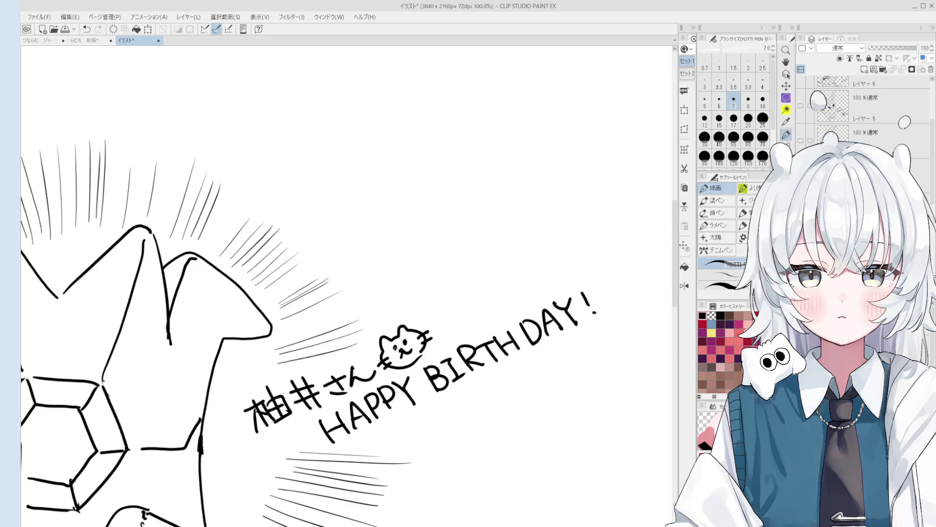
scroll(413, 353, "down", 2)
left_click_drag(413, 388, 456, 346)
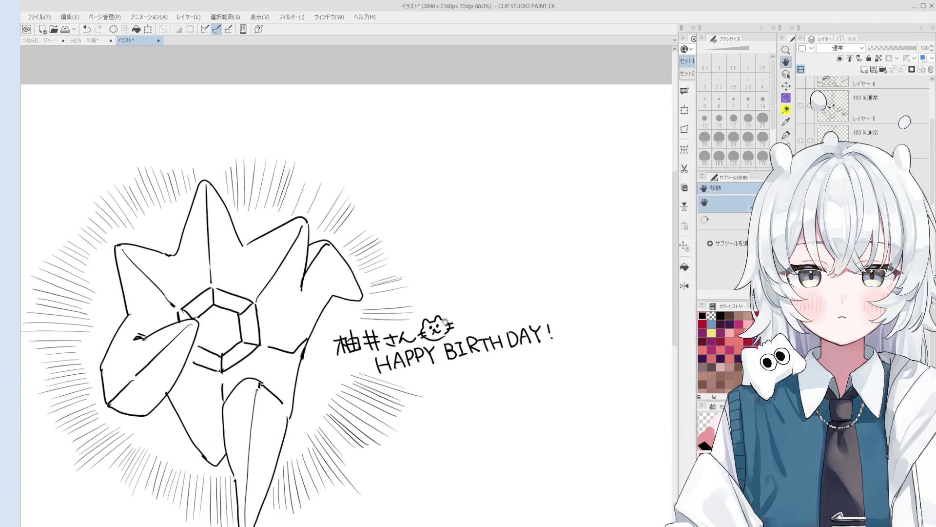
- Redraw a larger heart beside the cat and add another heart above its head
key("p")
scroll(458, 338, "up", 1)
key("ctrl+z")
left_click_drag(464, 312, 464, 319)
left_click_drag(423, 295, 424, 303)
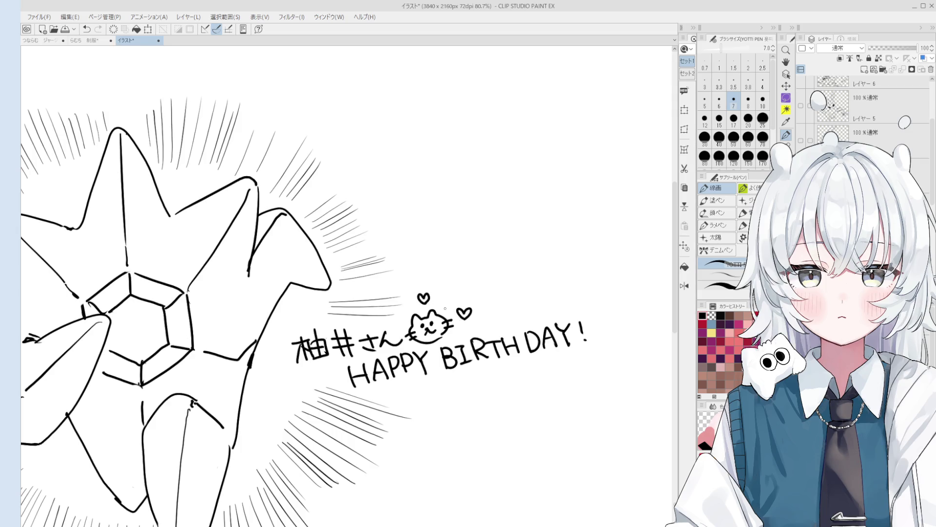
scroll(445, 308, "down", 4)
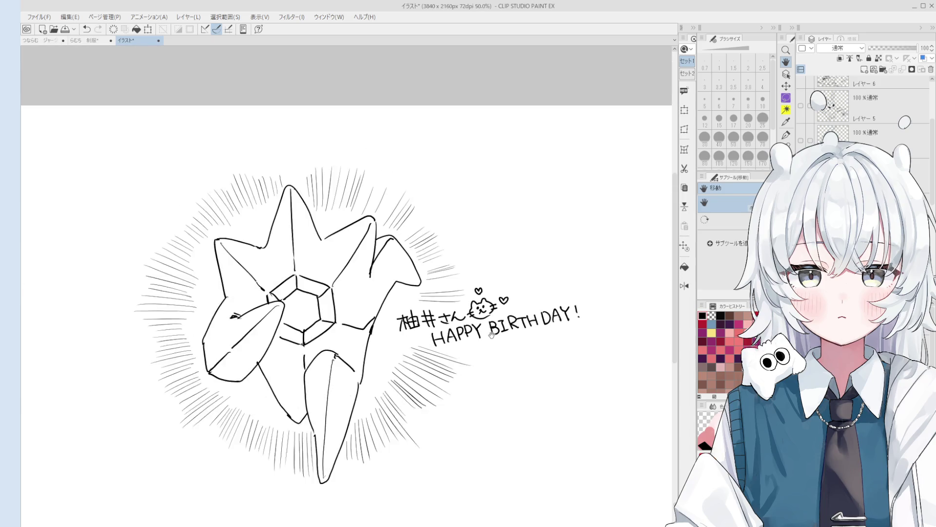
scroll(493, 332, "up", 2)
scroll(466, 336, "down", 1)
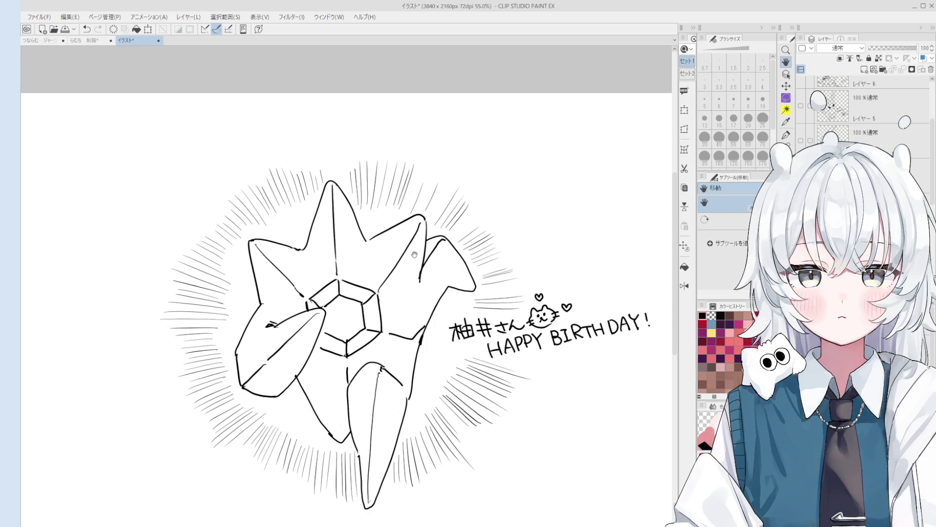
scroll(394, 263, "up", 1)
mouse_move(393, 266)
left_mouse_down()
mouse_move(351, 222)
mouse_move(343, 229)
left_mouse_up()
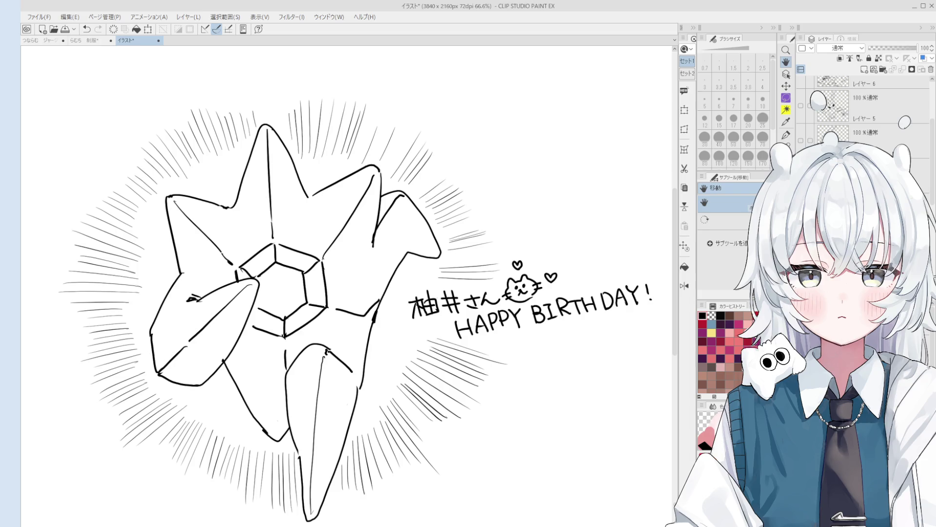
left_click(23, 124)
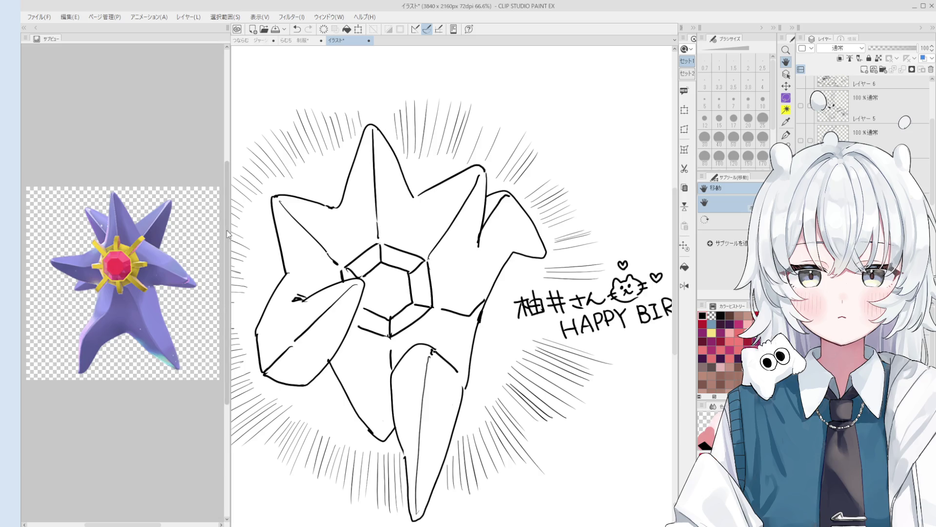
- Widen the reference panel and reposition the star creature reference image
left_click_drag(227, 223, 285, 224)
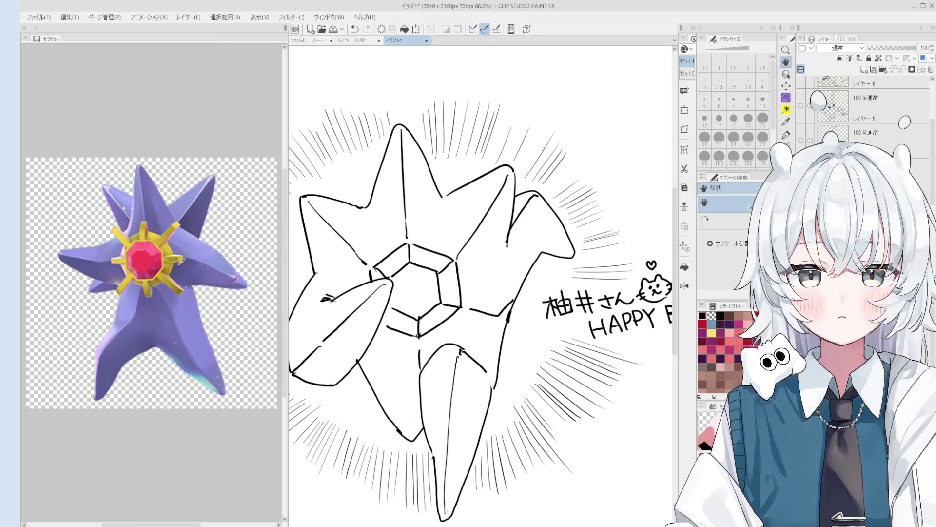
scroll(170, 298, "up", 3)
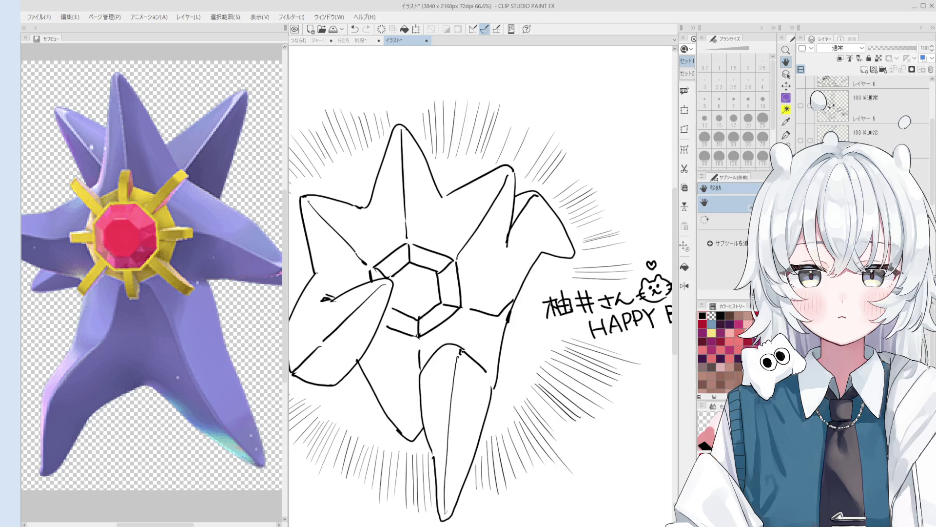
scroll(200, 368, "up", 3)
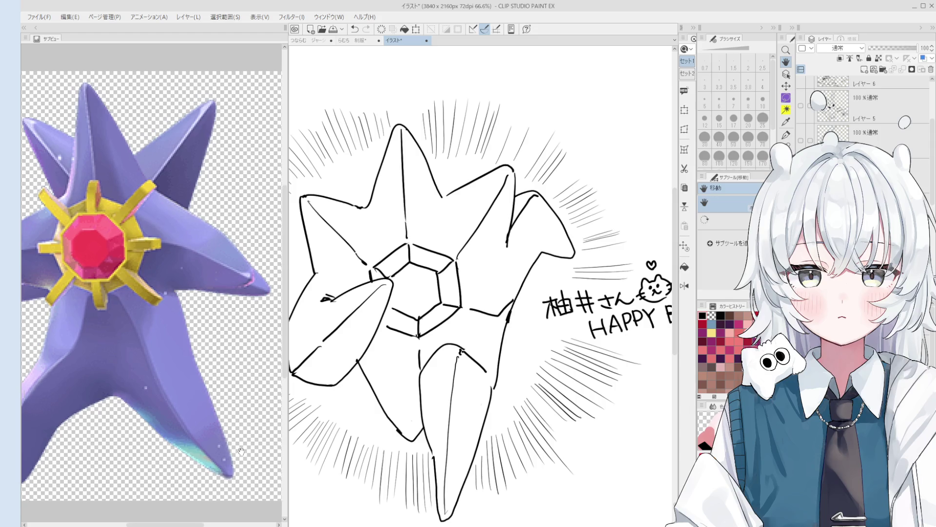
mouse_move(201, 368)
left_mouse_down()
mouse_move(231, 377)
mouse_move(259, 404)
mouse_move(148, 334)
mouse_move(208, 354)
mouse_move(191, 246)
mouse_move(146, 220)
mouse_move(190, 240)
left_mouse_up()
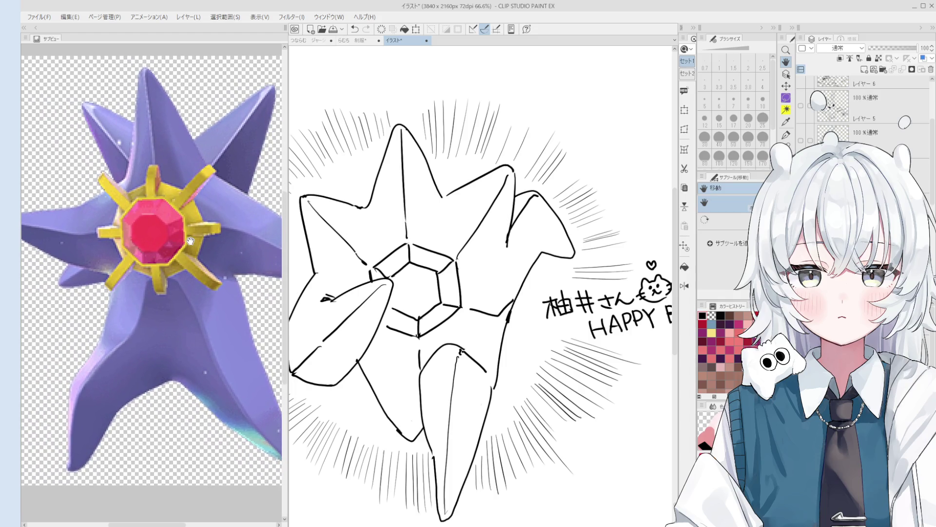
- Draw trial pen strokes on the star drawing, undoing them and redrawing one
key("p")
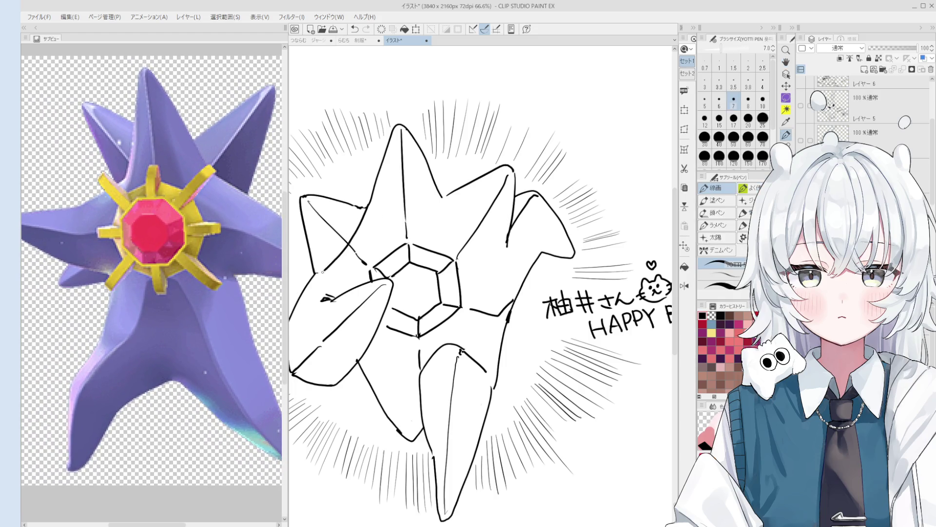
scroll(336, 256, "down", 1)
key("ctrl+z")
left_click_drag(436, 208, 487, 246)
key("ctrl+z")
mouse_move(437, 207)
left_mouse_down()
mouse_move(487, 246)
mouse_move(454, 249)
mouse_move(466, 246)
left_mouse_up()
- Trim the ends of the diagonal lines with the eraser
key("e")
scroll(459, 239, "up", 1)
left_click_drag(370, 258, 361, 263)
scroll(361, 263, "down", 5)
scroll(405, 267, "up", 2)
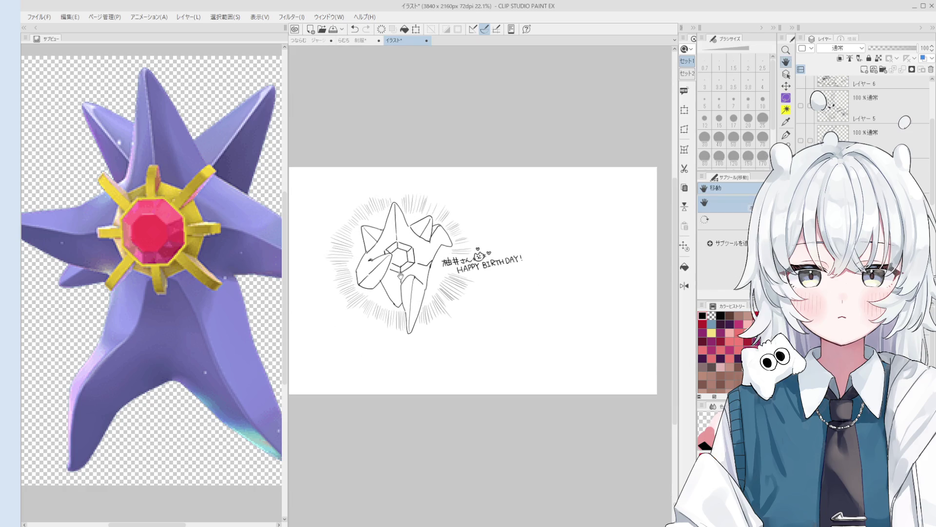
scroll(405, 267, "up", 1)
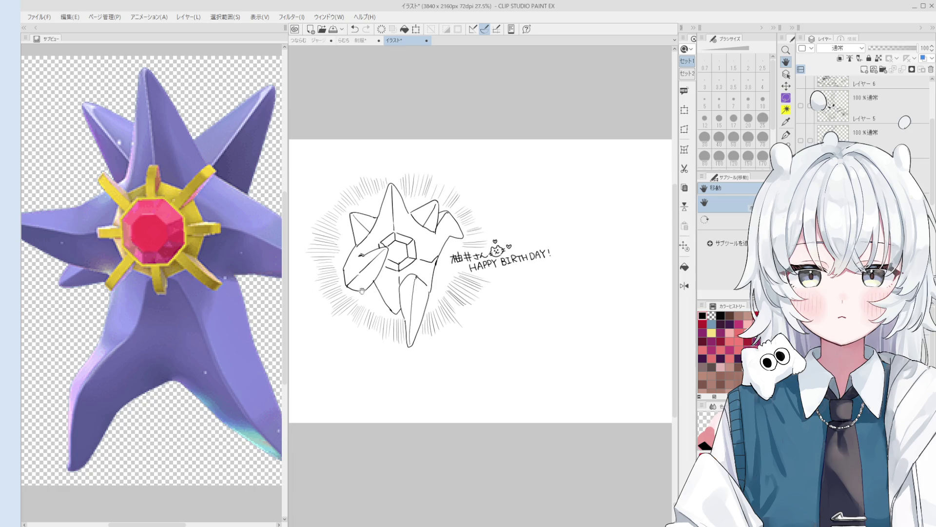
scroll(388, 222, "up", 1)
scroll(389, 223, "up", 1)
- Revert the newly added strokes on the hexagon gem and star arms
mouse_move(385, 220)
left_mouse_down()
mouse_move(397, 207)
mouse_move(405, 218)
mouse_move(422, 213)
mouse_move(427, 225)
left_mouse_up()
key("ctrl+z")
key("ctrl+z")
key("ctrl+z")
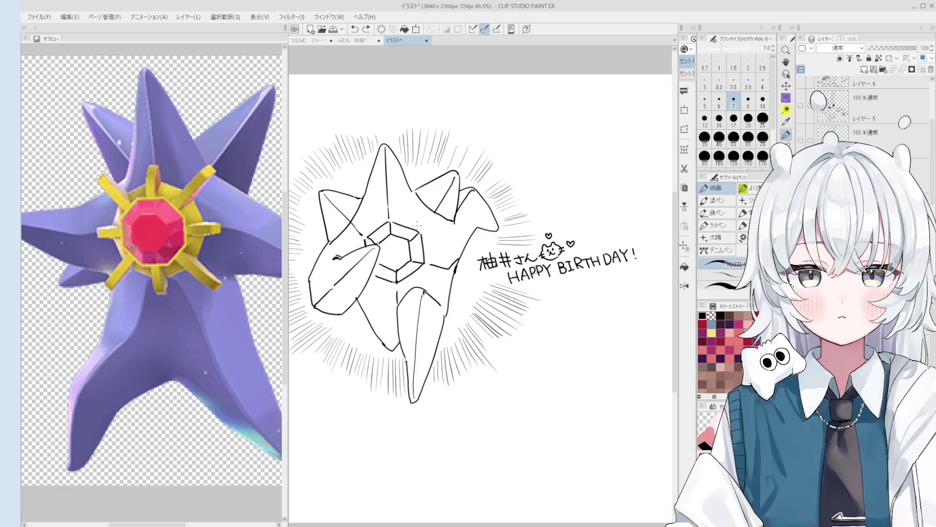
key("ctrl+z")
key("ctrl+z")
key("ctrl+z")
scroll(468, 313, "up", 1)
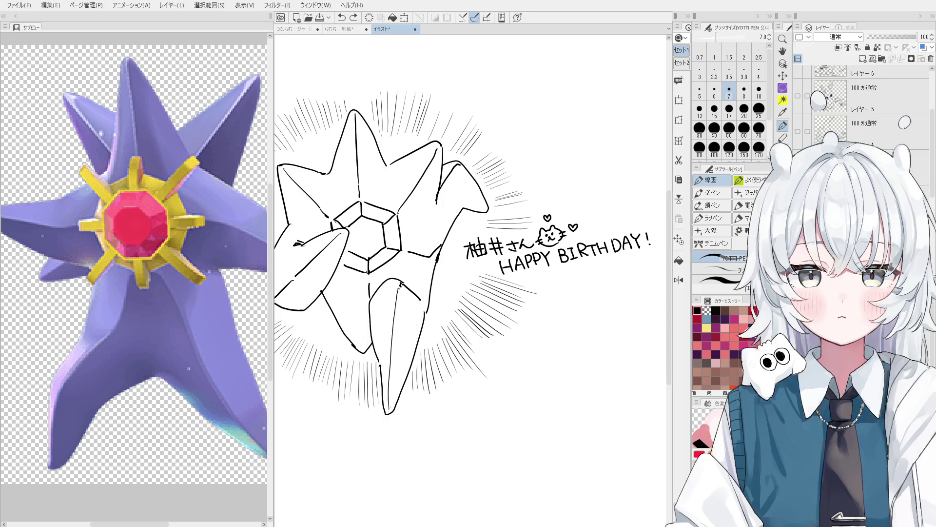
scroll(484, 279, "down", 3)
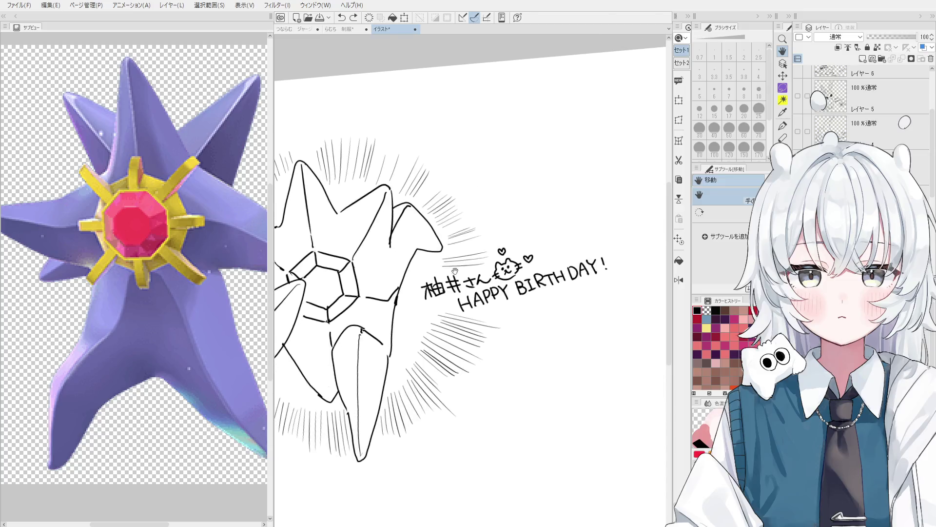
- Hide the reference panel with Shift+Tab and switch to the 制服 schoolgirl sketch
scroll(484, 279, "down", 1)
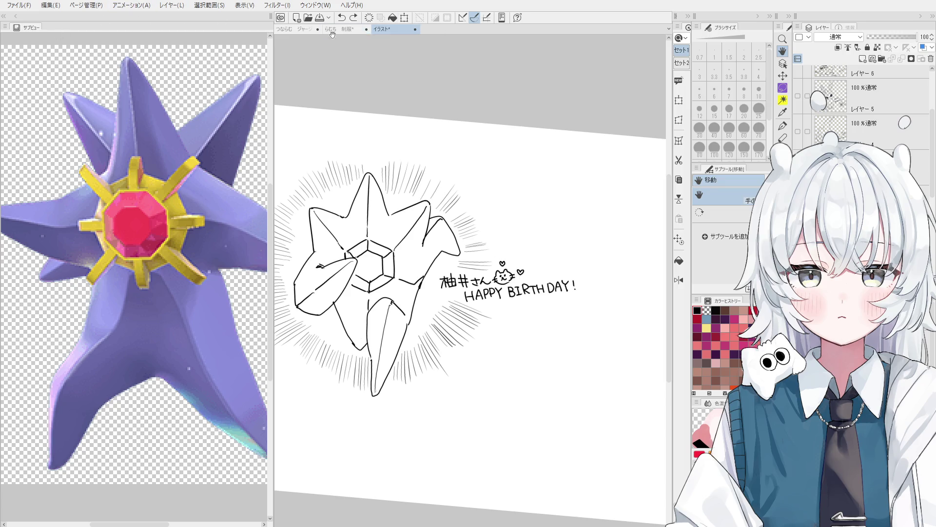
scroll(439, 293, "up", 1)
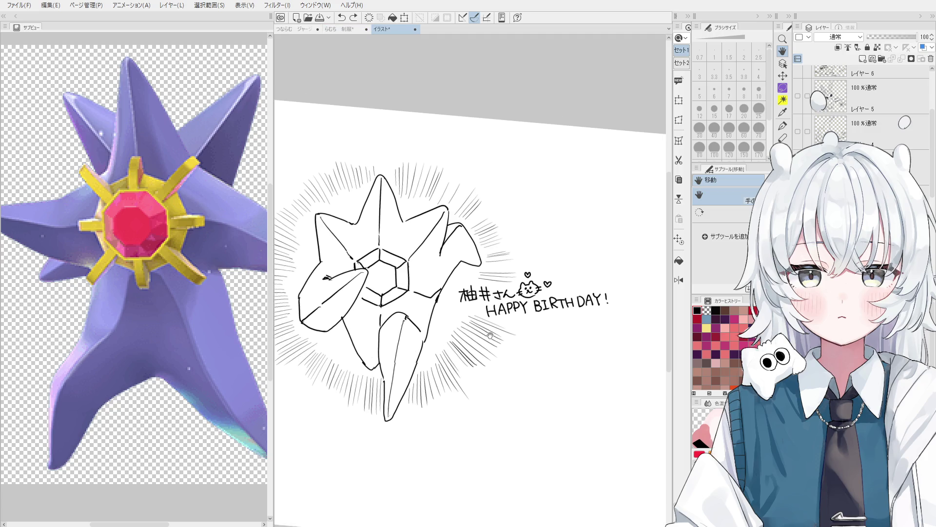
key("shift+Tab")
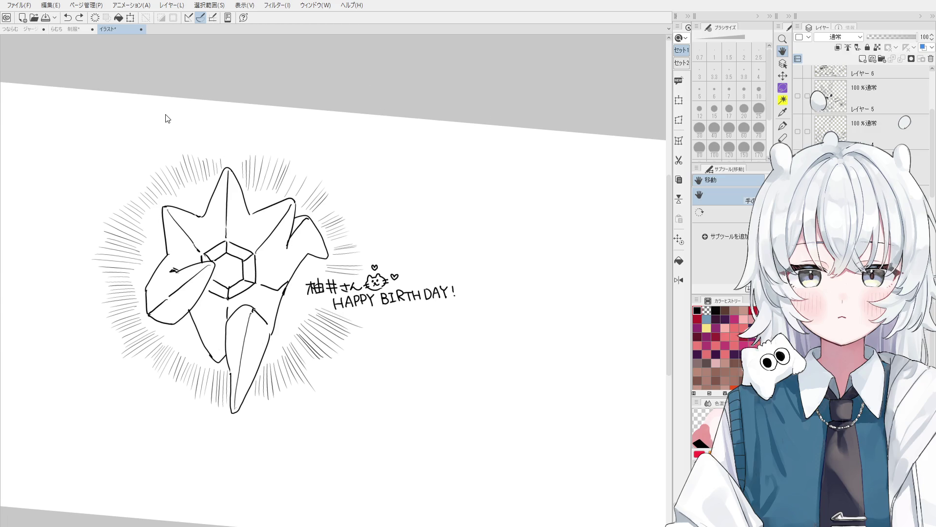
left_click(71, 29)
- Lasso-select the schoolgirl's phone-holding arm
scroll(416, 209, "up", 1)
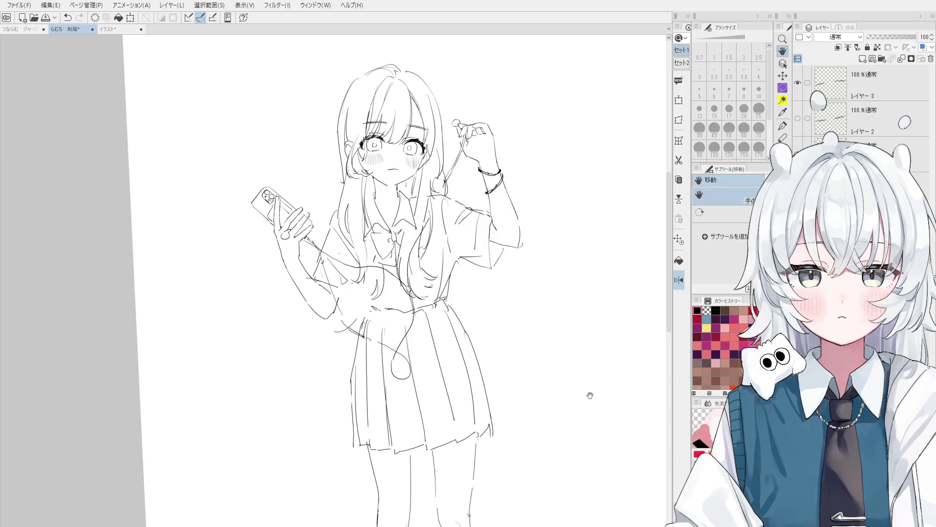
key("o")
scroll(321, 272, "up", 2)
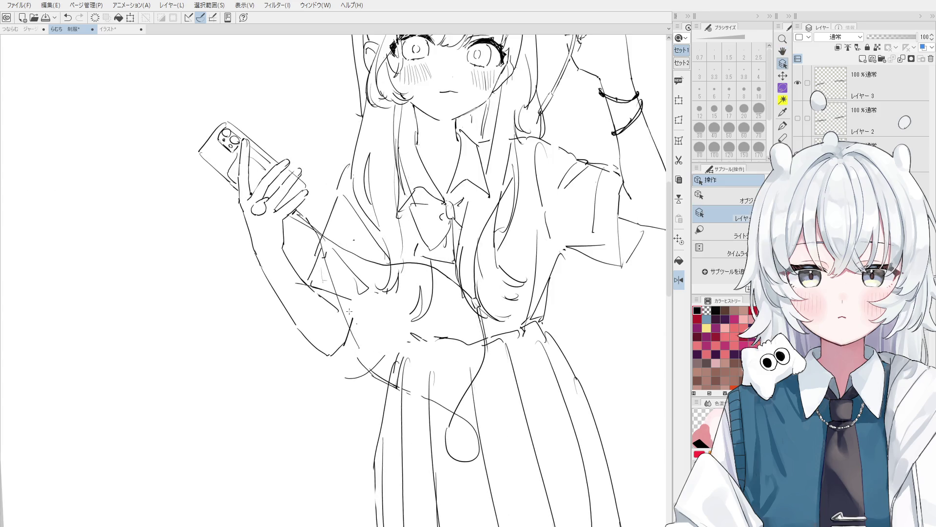
scroll(349, 311, "down", 2)
key("m")
mouse_move(360, 309)
left_mouse_down()
mouse_move(354, 315)
mouse_move(223, 207)
mouse_move(352, 183)
left_mouse_up()
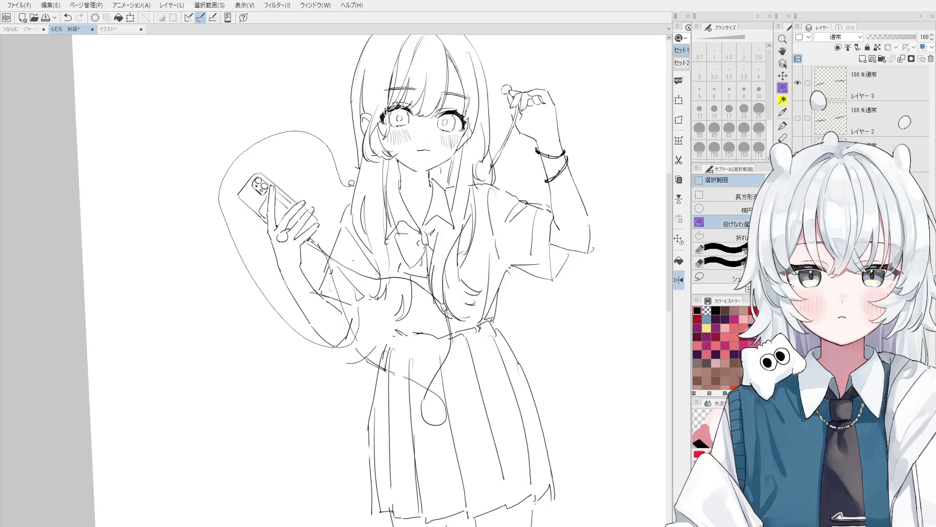
left_click_drag(373, 316, 361, 313)
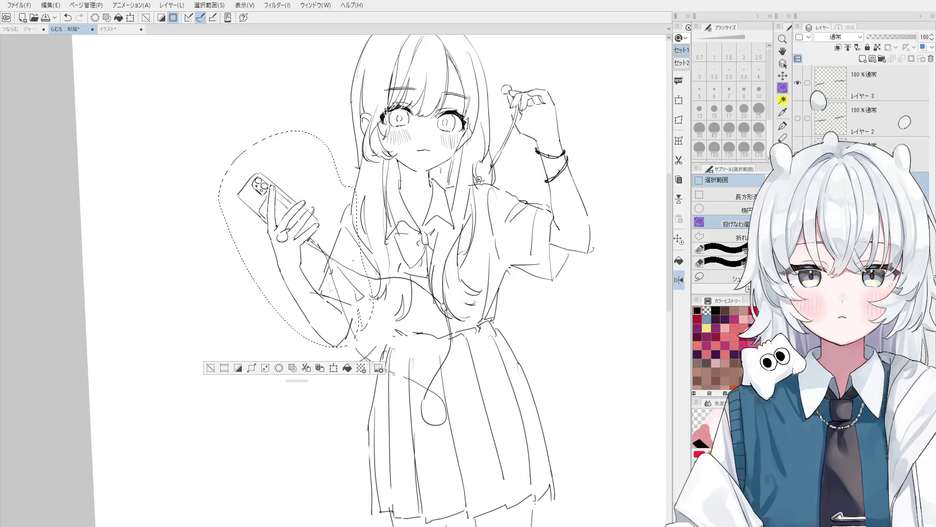
- Move the selected arm slightly left and down, commit it, and deselect
left_click(678, 100)
left_click_drag(358, 266, 351, 269)
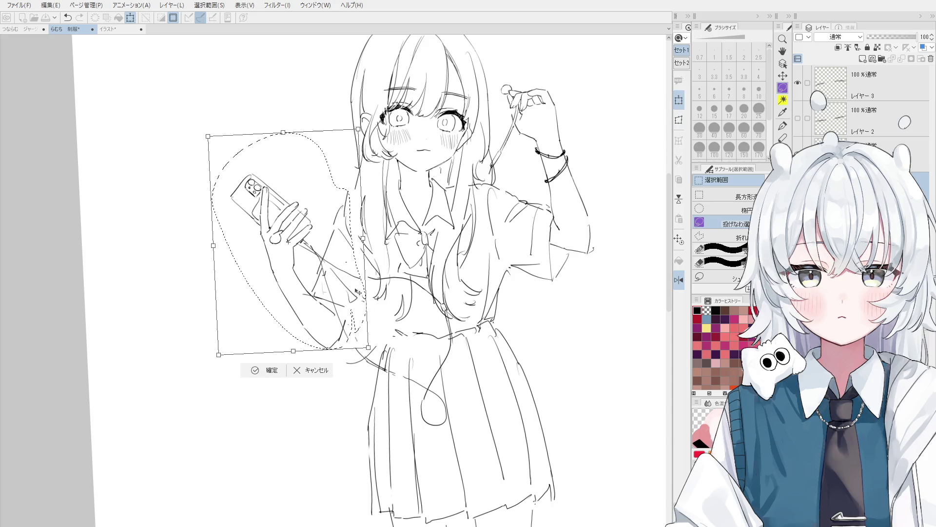
scroll(351, 269, "down", 2)
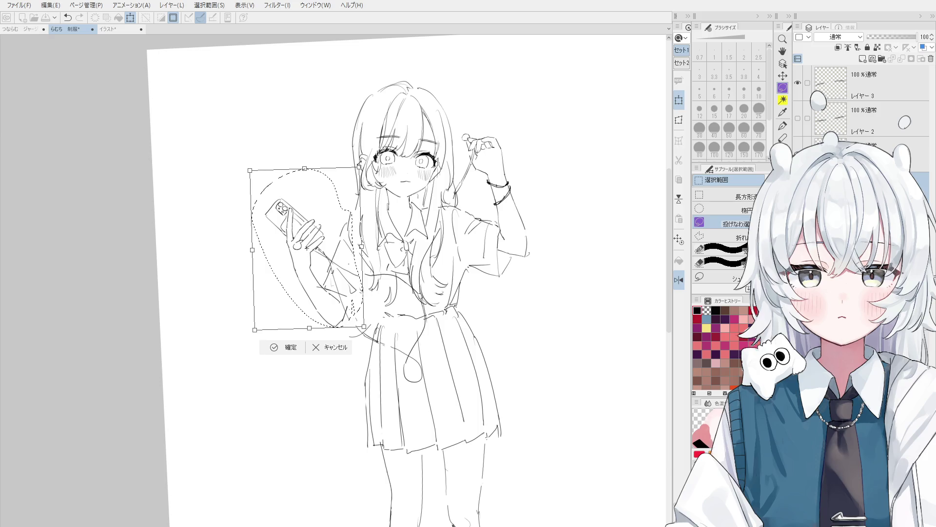
scroll(359, 200, "down", 1)
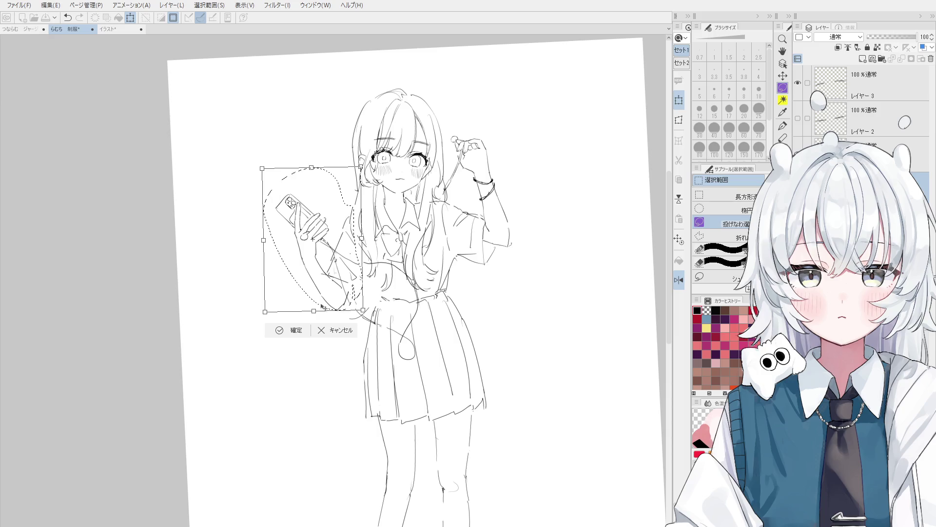
left_click(282, 331)
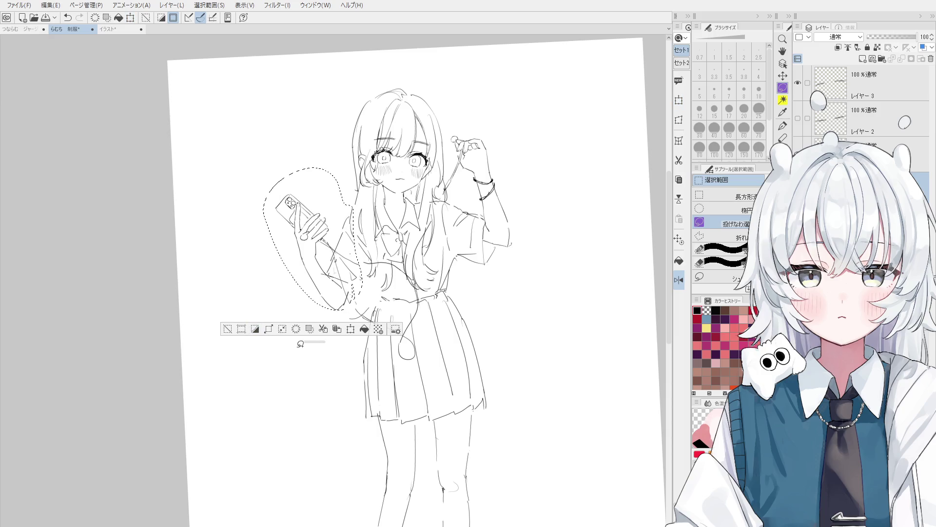
left_click(270, 362)
key("space")
scroll(293, 332, "up", 2)
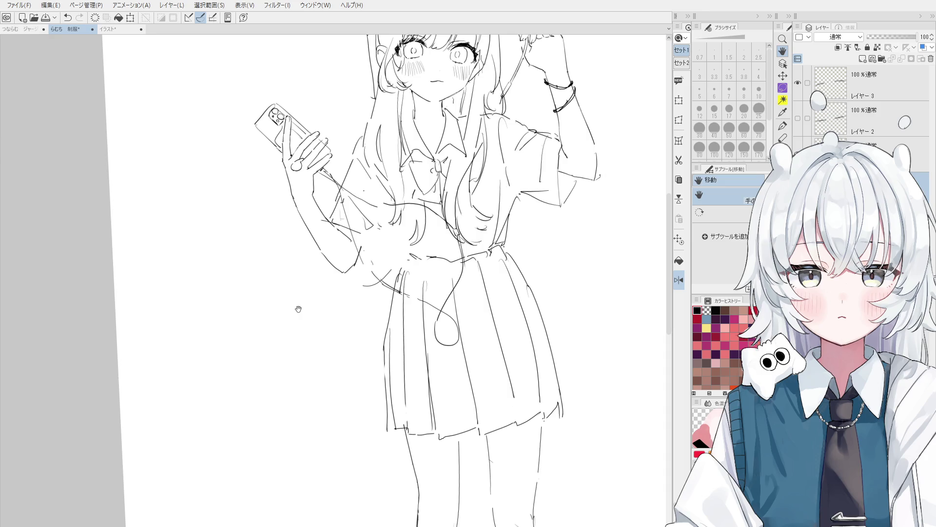
- Erase the small stray stroke near the skirt's waistline
scroll(376, 278, "up", 5)
key("o")
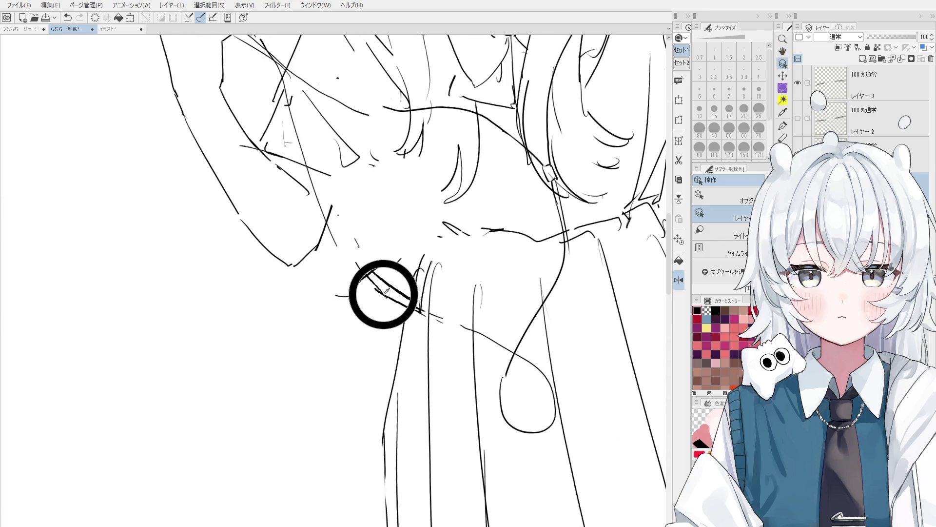
key("e")
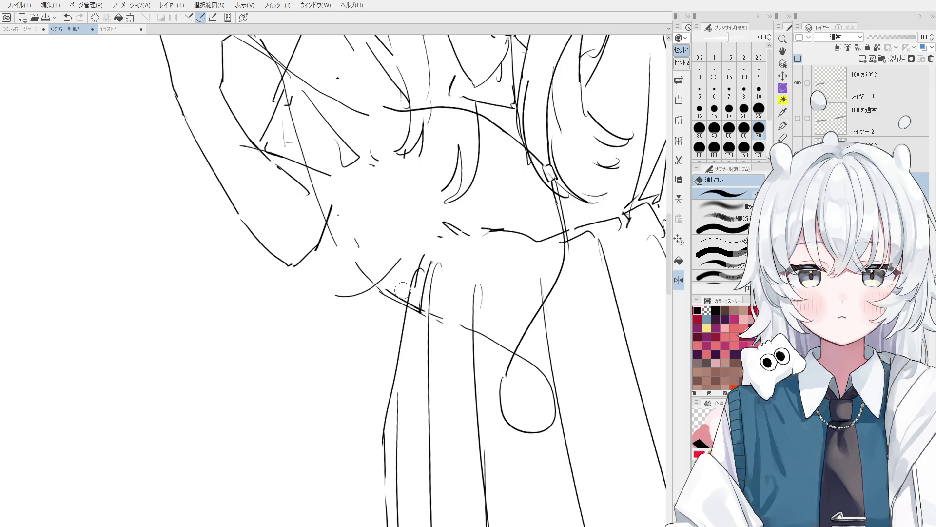
left_click_drag(402, 291, 413, 298)
key("p")
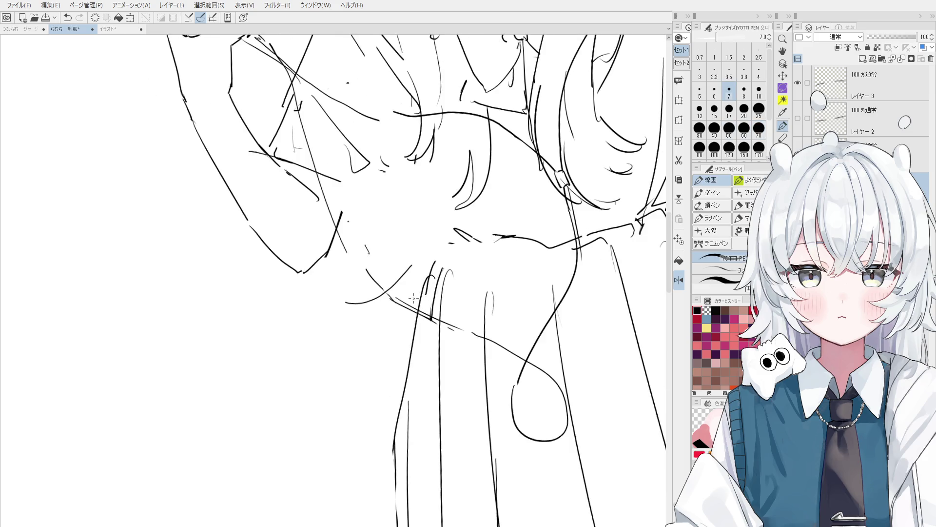
key("e")
scroll(371, 262, "down", 1)
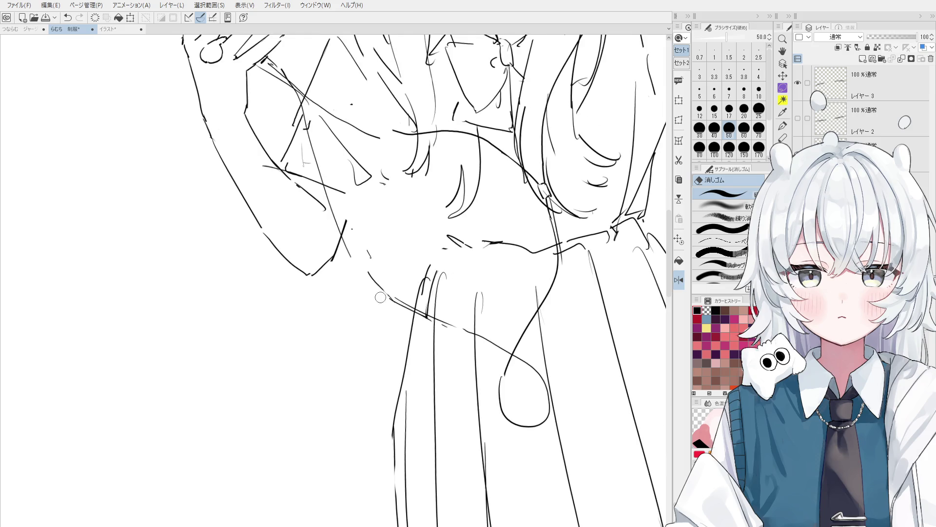
scroll(372, 255, "up", 2)
left_click(372, 255)
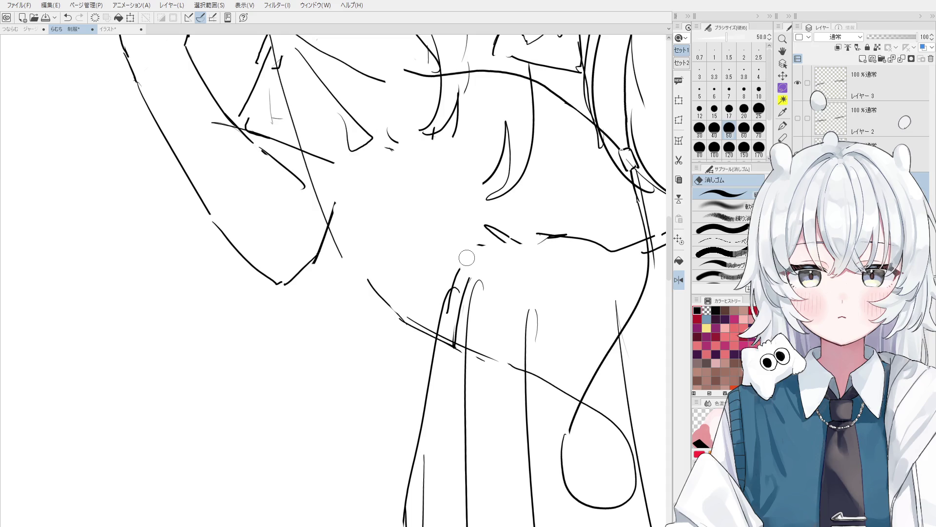
- Restore an accidentally erased bit of the diagonal line and return to the pen
left_click(324, 219)
key("ctrl+z")
key("p")
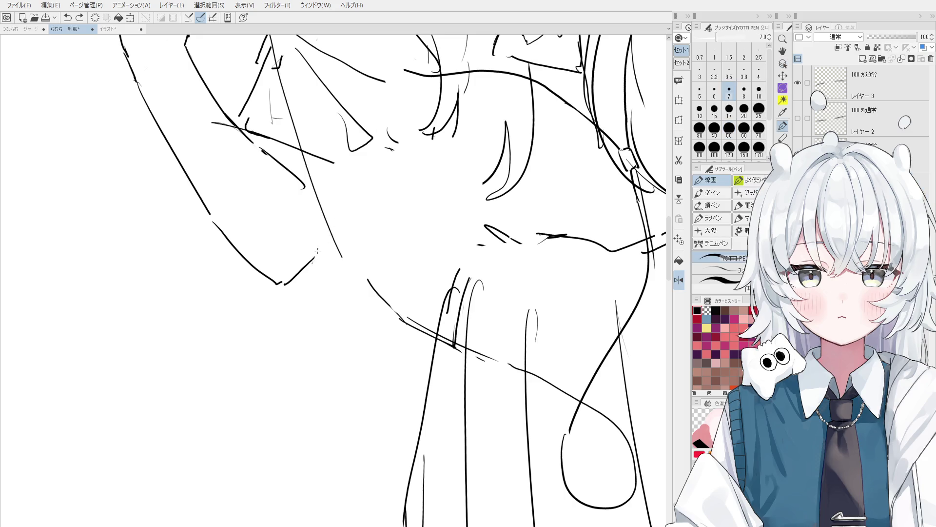
scroll(321, 237, "down", 3)
scroll(320, 237, "down", 2)
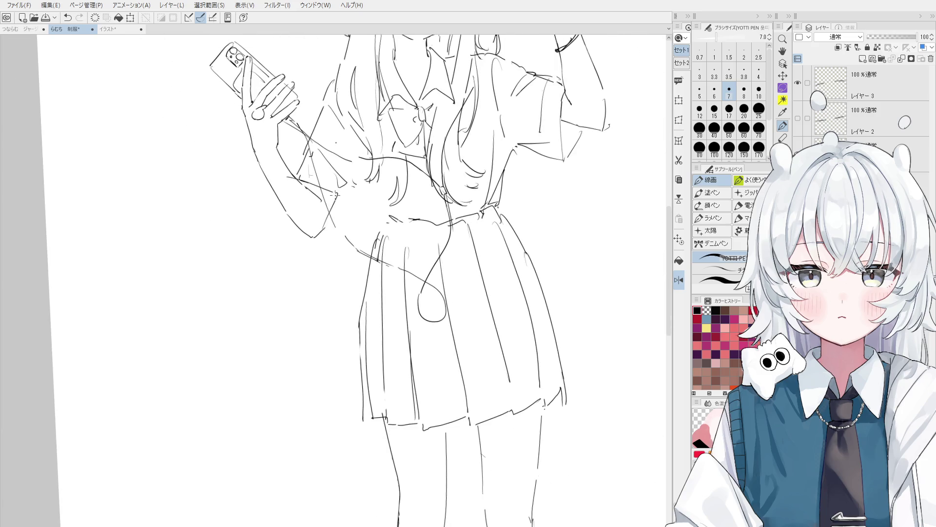
- Mirror the canvas view and pan so the whole figure is visible
scroll(332, 205, "down", 2)
key("h")
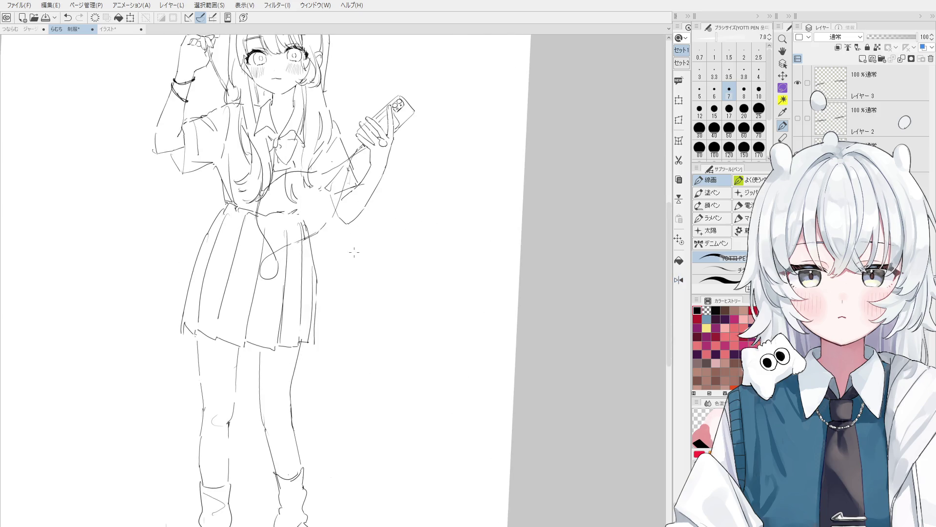
scroll(354, 252, "up", 1)
key("e")
key("p")
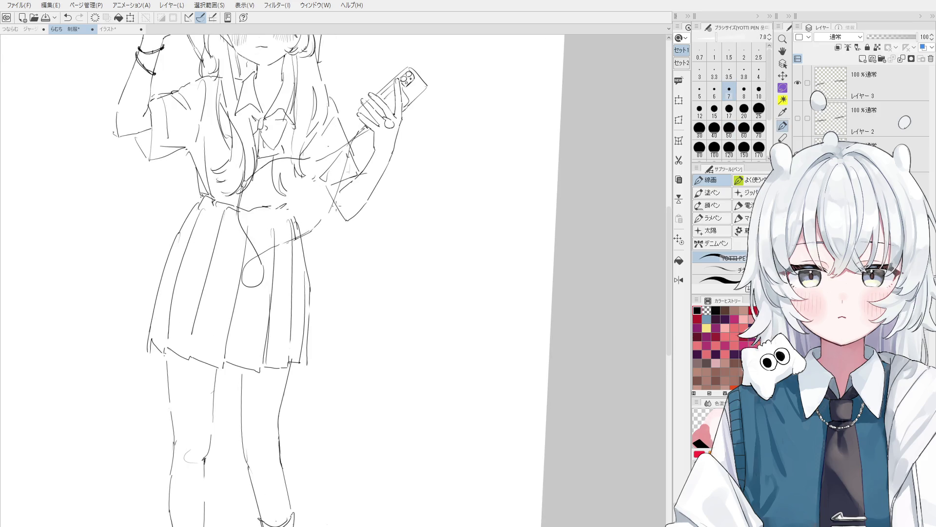
scroll(349, 221, "down", 2)
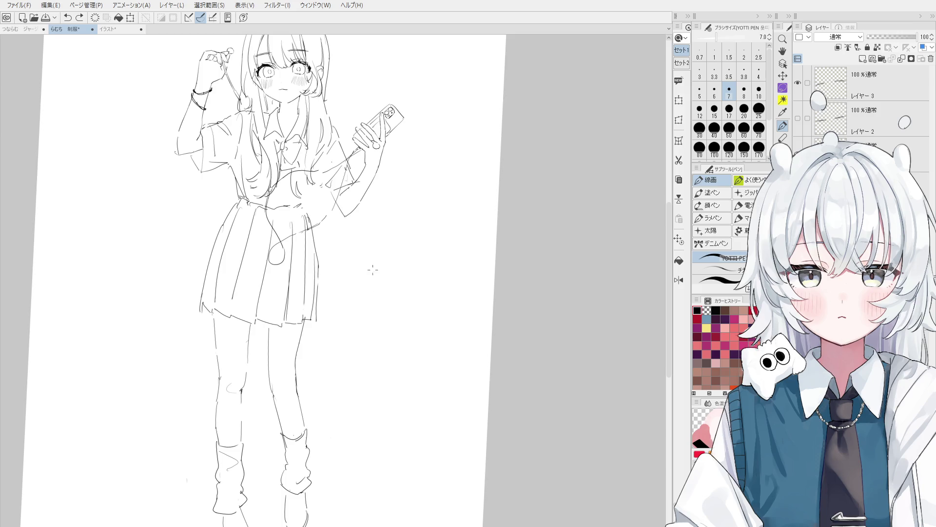
scroll(373, 270, "up", 5)
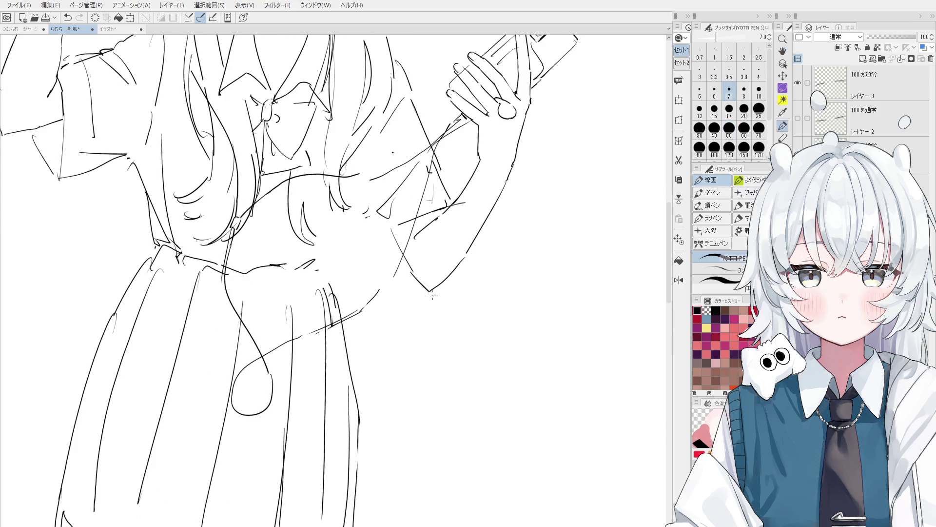
scroll(433, 294, "down", 2)
key("h")
mouse_move(346, 329)
left_mouse_down()
mouse_move(320, 266)
mouse_move(372, 286)
left_mouse_up()
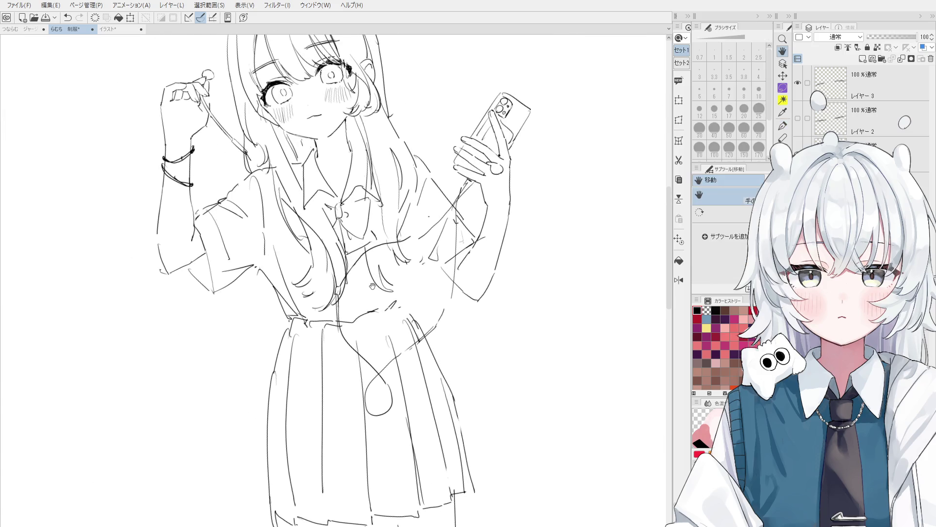
- Try a short line at the waist with the 線画 pen, undoing the attempts
key("e")
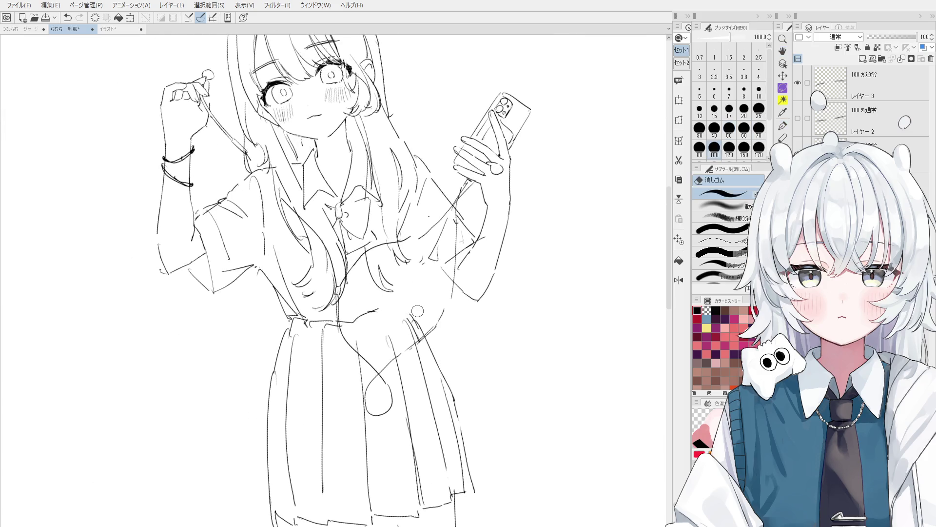
scroll(385, 317, "up", 2)
key("p")
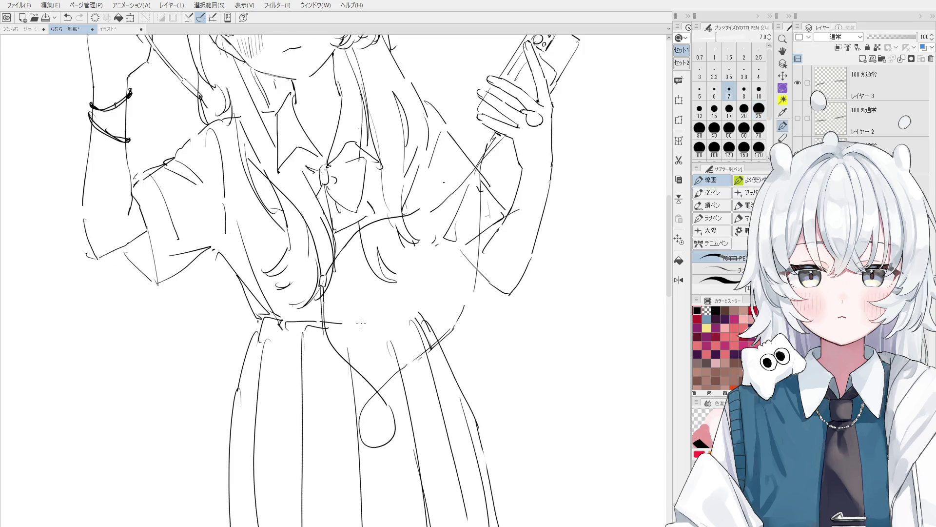
scroll(361, 323, "down", 2)
scroll(363, 320, "up", 2)
mouse_move(361, 323)
left_mouse_down()
mouse_move(406, 317)
mouse_move(465, 374)
mouse_move(447, 315)
mouse_move(384, 322)
mouse_move(392, 333)
left_mouse_up()
key("ctrl+z")
scroll(406, 318, "down", 3)
key("h")
scroll(435, 297, "down", 1)
key("ctrl+z")
key("ctrl+z")
- Reset the canvas view rotation and enlarge the eraser to size 200
key("e")
key("ctrl+alt+0")
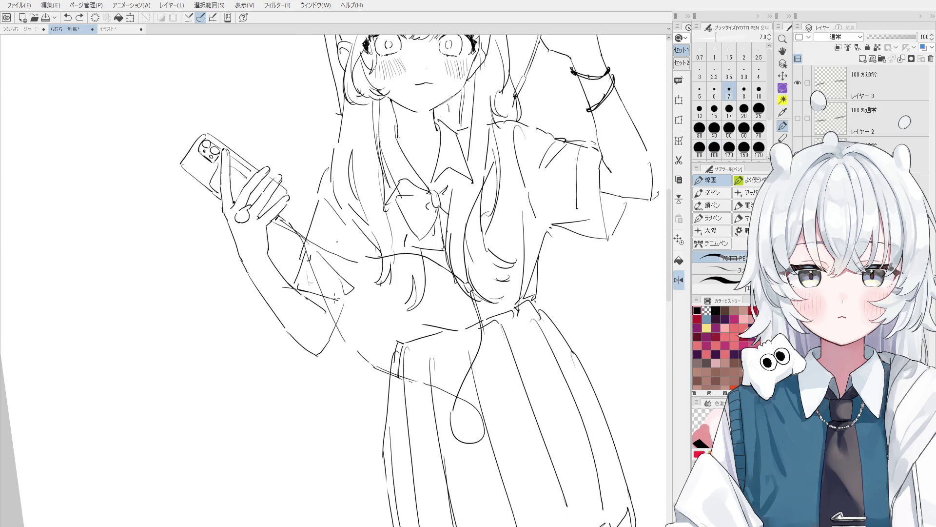
scroll(358, 302, "down", 1)
key("bracketright")
key("bracketright")
key("bracketright")
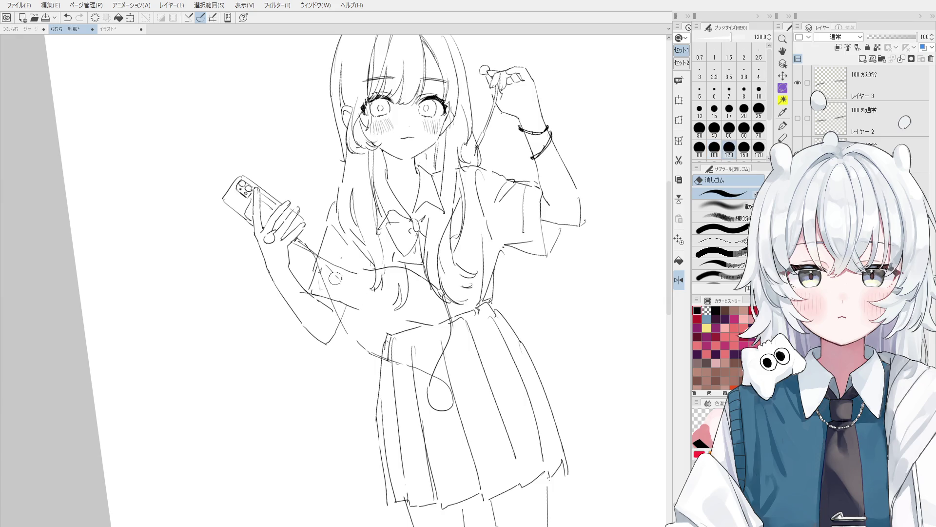
key("p")
- Draw trial lines along the sleeve and undo the short sleeve strokes
mouse_move(335, 205)
left_mouse_down()
mouse_move(306, 287)
mouse_move(352, 286)
mouse_move(314, 283)
mouse_move(356, 317)
mouse_move(298, 284)
mouse_move(318, 291)
mouse_move(292, 288)
mouse_move(349, 319)
left_mouse_up()
scroll(325, 281, "down", 1)
key("e")
key("p")
key("ctrl+z")
key("ctrl+z")
- Redraw the sleeve edge line of the phone-holding arm cleanly
key("ctrl+z")
key("e")
key("p")
key("ctrl+z")
key("ctrl+z")
key("e")
key("p")
scroll(318, 291, "up", 2)
key("e")
key("p")
key("ctrl+z")
key("ctrl+z")
scroll(344, 317, "down", 2)
key("ctrl+z")
left_click_drag(308, 288, 358, 321)
scroll(336, 307, "down", 1)
key("ctrl+z")
left_click_drag(314, 292, 353, 319)
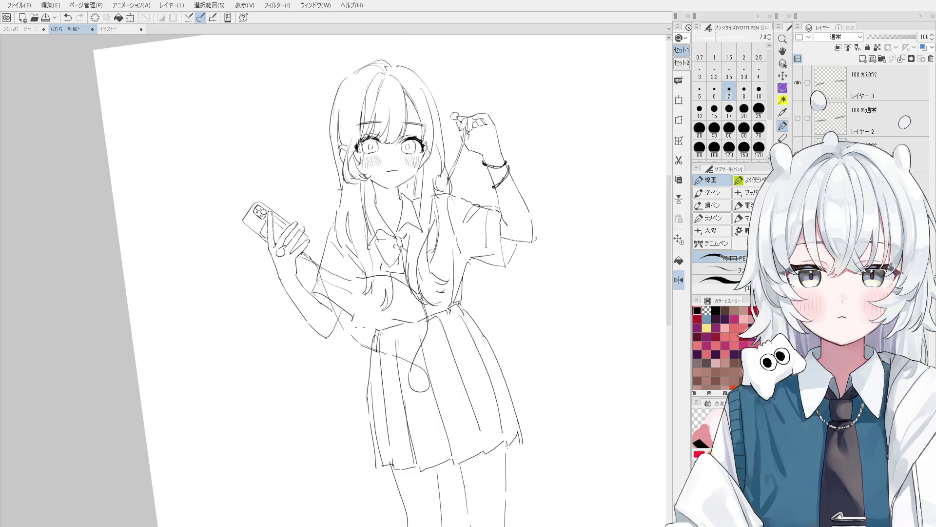
- Undo the leftover sleeve stroke and pan and rotate the view onto the upper body
key("ctrl+z")
scroll(328, 316, "up", 3)
key("e")
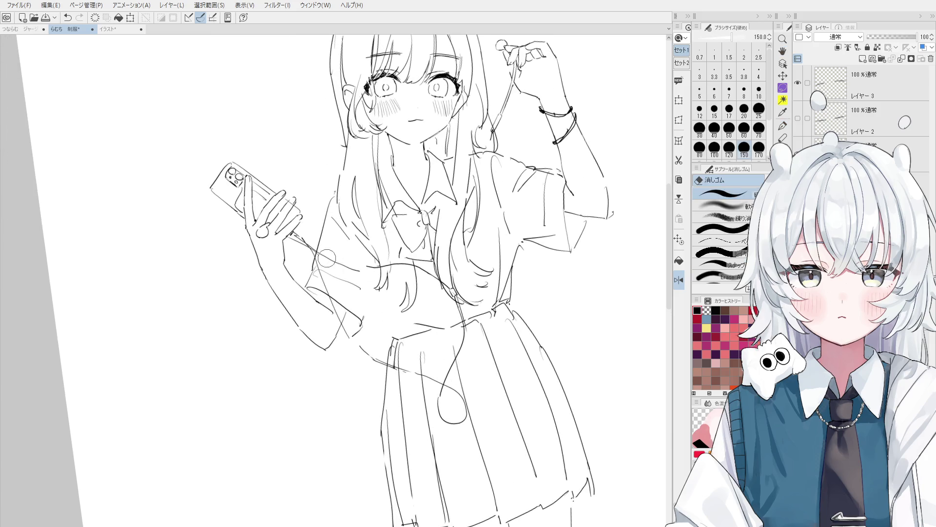
key("p")
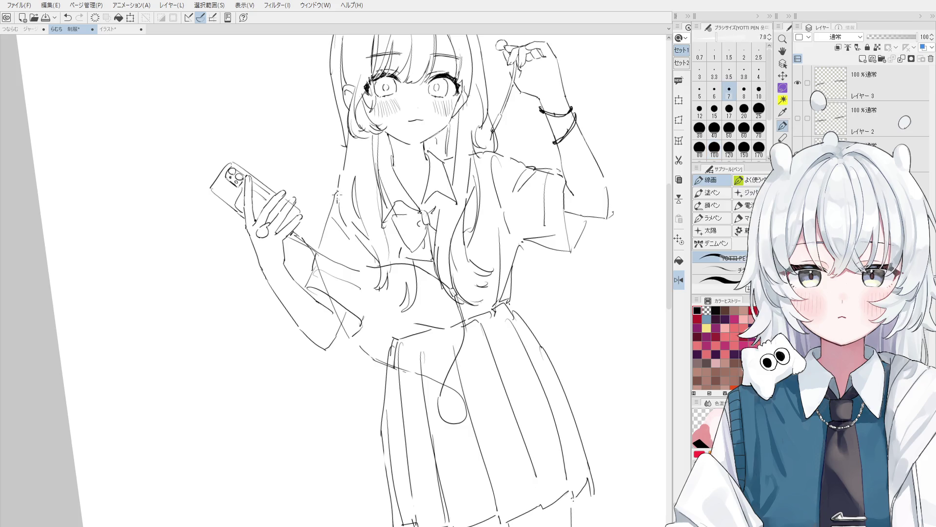
scroll(327, 218, "up", 3)
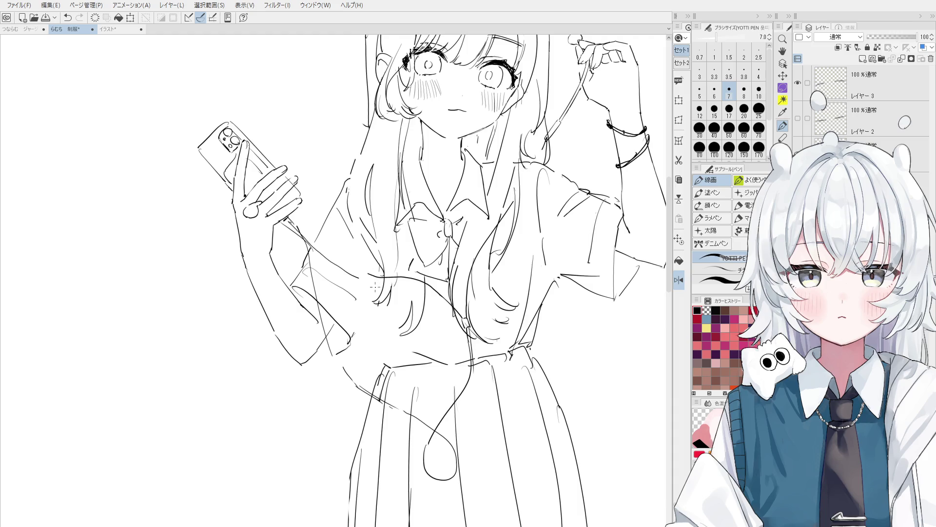
mouse_move(401, 242)
left_mouse_down()
mouse_move(385, 244)
mouse_move(351, 185)
mouse_move(335, 264)
mouse_move(360, 312)
left_mouse_up()
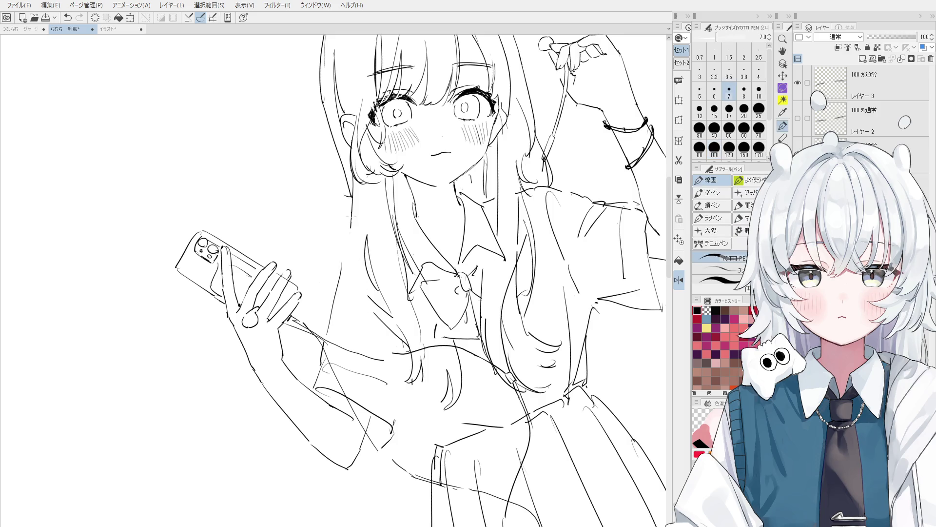
- Erase stray lines beside the hair and redraw the first hair strand over the chest
key("ctrl+z")
left_click_drag(351, 234, 364, 317)
left_click_drag(355, 283, 378, 306)
key("e")
key("p")
key("ctrl+z")
left_click_drag(361, 229, 378, 300)
key("ctrl+z")
mouse_move(358, 246)
left_mouse_down()
mouse_move(400, 317)
mouse_move(405, 350)
left_mouse_up()
key("e")
key("p")
key("ctrl+z")
- Redraw further hair strands over the chest, retrying strokes with undo
scroll(381, 311, "down", 1)
key("e")
key("p")
key("ctrl+z")
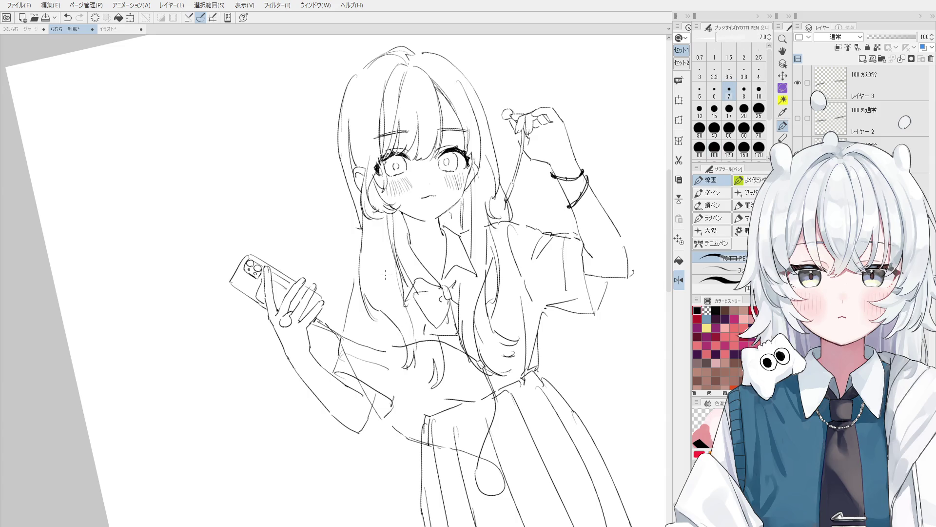
scroll(386, 274, "up", 2)
key("e")
scroll(390, 249, "down", 2)
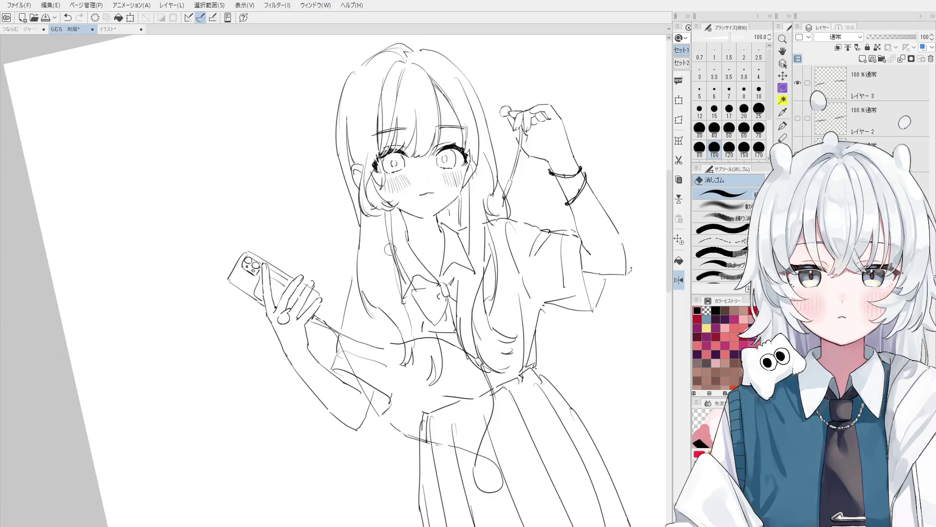
key("p")
left_click_drag(390, 225, 380, 312)
key("ctrl+z")
left_click_drag(383, 254, 402, 324)
left_click_drag(381, 276, 413, 329)
key("ctrl+z")
key("ctrl+z")
key("ctrl+z")
key("ctrl+z")
left_click_drag(380, 263, 413, 332)
- Rotate the view clockwise and draw the final hair strand beside the face
key("asciicircum")
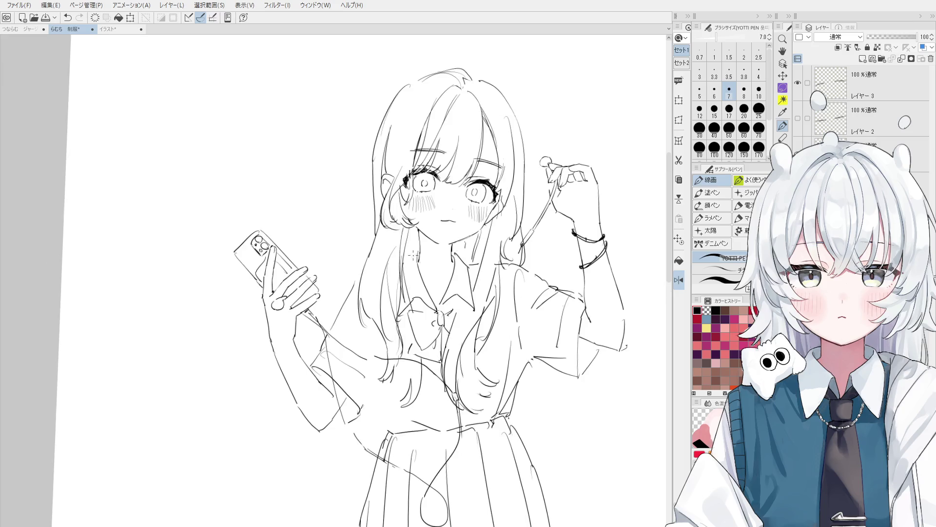
key("ctrl+z")
left_click_drag(417, 257, 405, 292)
key("ctrl+z")
left_click_drag(415, 239, 404, 284)
key("ctrl+z")
left_click_drag(418, 242, 405, 285)
- Shrink the eraser to size 40 and erase small marks on the forearm
key("e")
scroll(340, 315, "up", 3)
key("bracketleft")
key("bracketleft")
key("bracketleft")
left_click_drag(302, 378, 280, 415)
key("p")
key("ctrl+z")
scroll(319, 371, "down", 1)
key("ctrl+z")
- Draw new forearm lines, mirroring the view to check them
mouse_move(339, 328)
left_mouse_down()
mouse_move(306, 376)
mouse_move(318, 349)
left_mouse_up()
left_click_drag(348, 317, 308, 378)
key("ctrl+z")
key("h")
scroll(341, 332, "down", 1)
key("ctrl+z")
mouse_move(333, 320)
left_mouse_down()
mouse_move(361, 365)
mouse_move(327, 334)
left_mouse_up()
- Shift the view right and redraw the forearm line
key("ctrl+z")
scroll(336, 322, "down", 2)
mouse_move(366, 282)
left_mouse_down()
mouse_move(435, 282)
mouse_move(469, 316)
left_mouse_up()
key("ctrl+z")
key("p")
key("ctrl+z")
left_click_drag(437, 265, 480, 330)
scroll(481, 330, "down", 1)
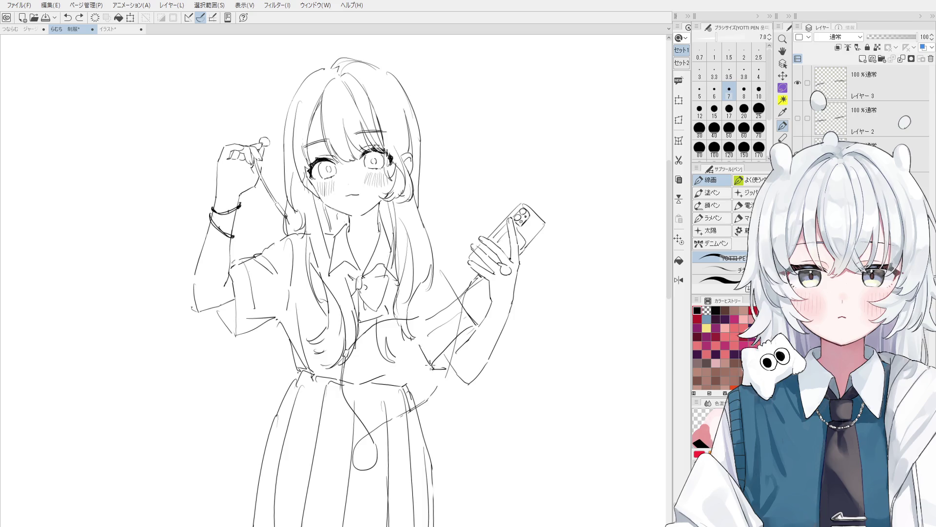
- Frame the figure, try and undo a short hair stroke, then save the drawing
scroll(428, 359, "down", 3)
key("h")
left_click_drag(428, 359, 460, 273)
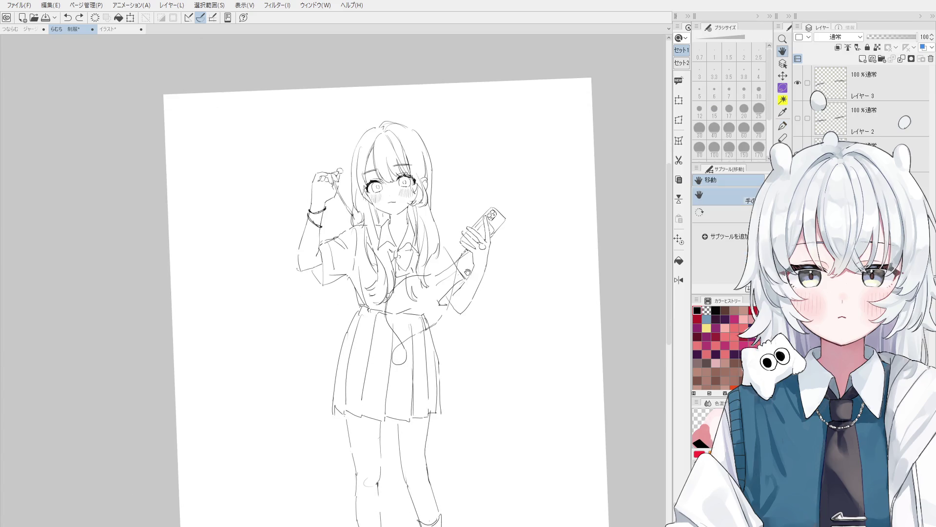
scroll(414, 231, "up", 2)
scroll(410, 222, "up", 1)
key("e")
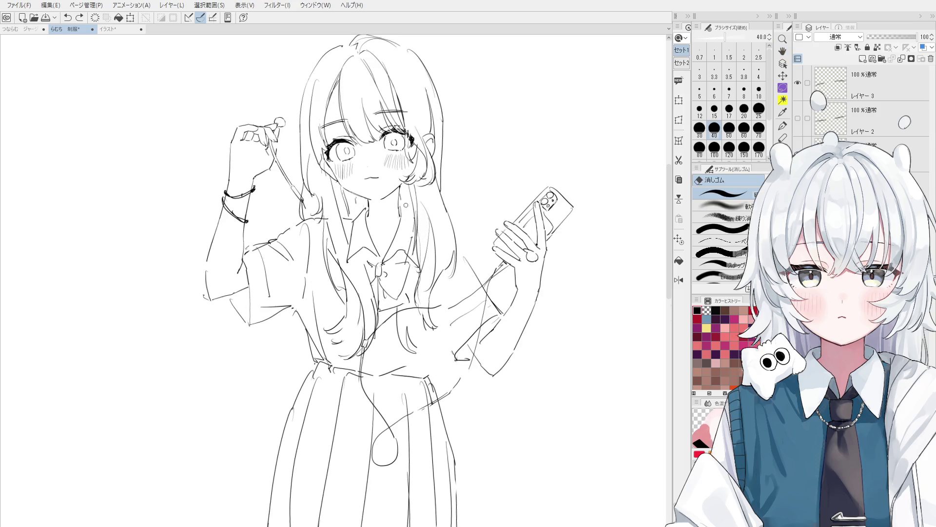
key("p")
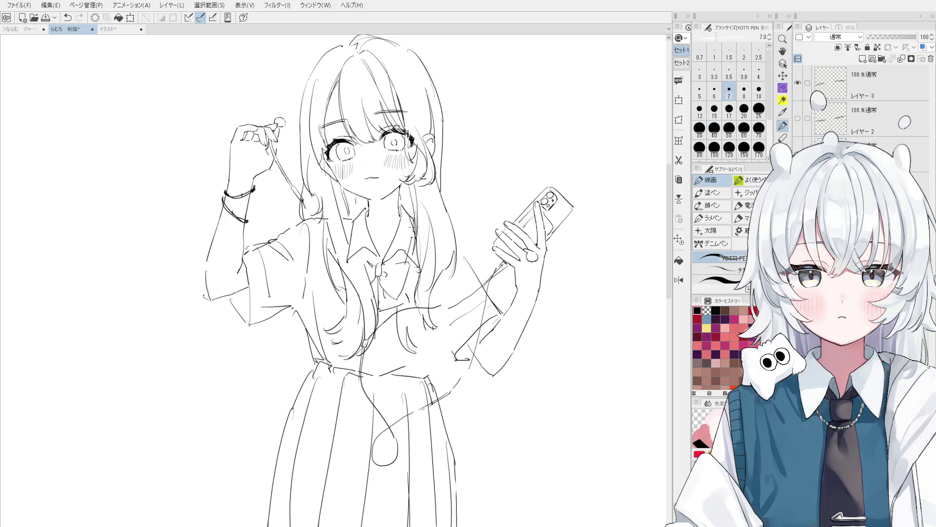
key("ctrl+z")
mouse_move(423, 220)
left_mouse_down()
mouse_move(459, 244)
mouse_move(456, 254)
left_mouse_up()
key("ctrl+z")
key("ctrl+z")
key("ctrl+s")
- Erase a small stray mark near the hair and reduce the eraser to size 30
key("e")
scroll(439, 217, "up", 2)
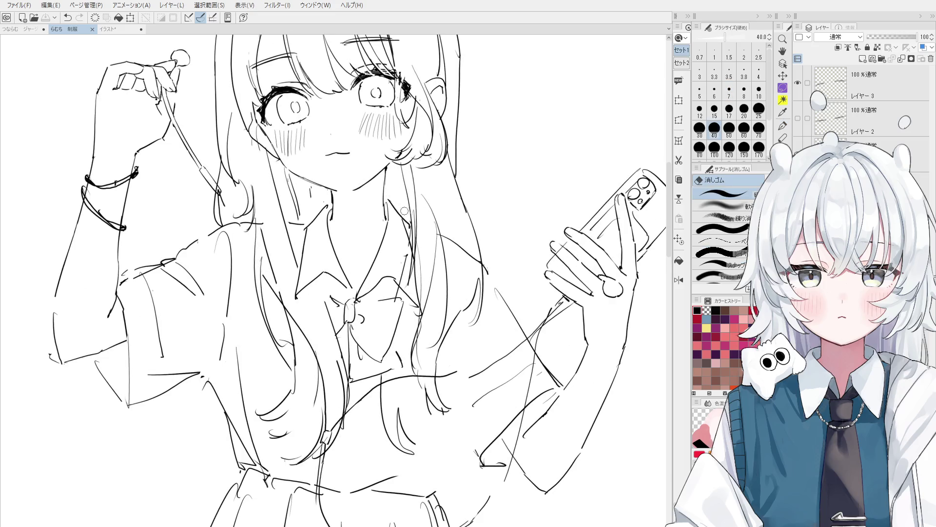
left_click_drag(405, 211, 405, 218)
scroll(407, 224, "down", 1)
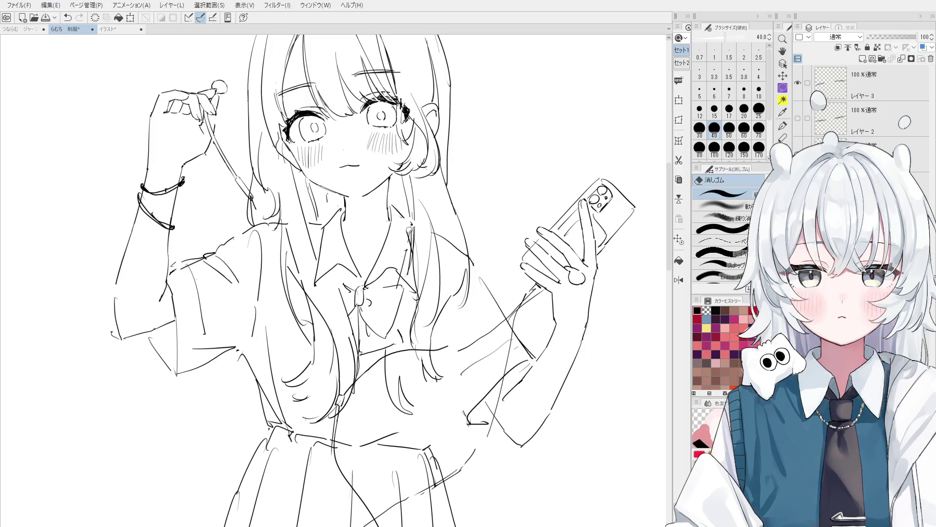
scroll(409, 229, "down", 3)
scroll(405, 259, "up", 2)
key("bracketleft")
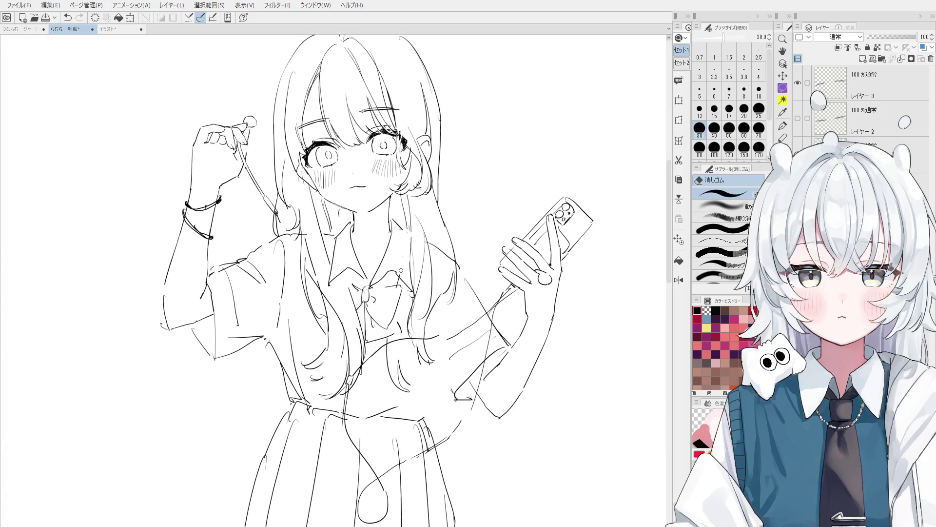
key("p")
scroll(405, 239, "down", 1)
scroll(407, 239, "down", 1)
scroll(407, 236, "up", 1)
- Switch between eraser and line pen while zooming, resizing the eraser to 80 then 150
key("e")
scroll(399, 229, "up", 1)
key("p")
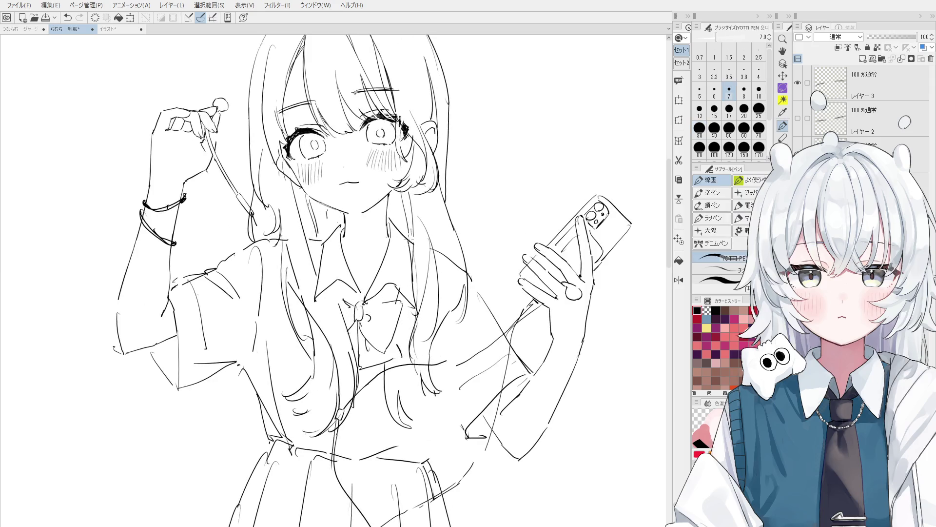
key("e")
scroll(401, 237, "up", 1)
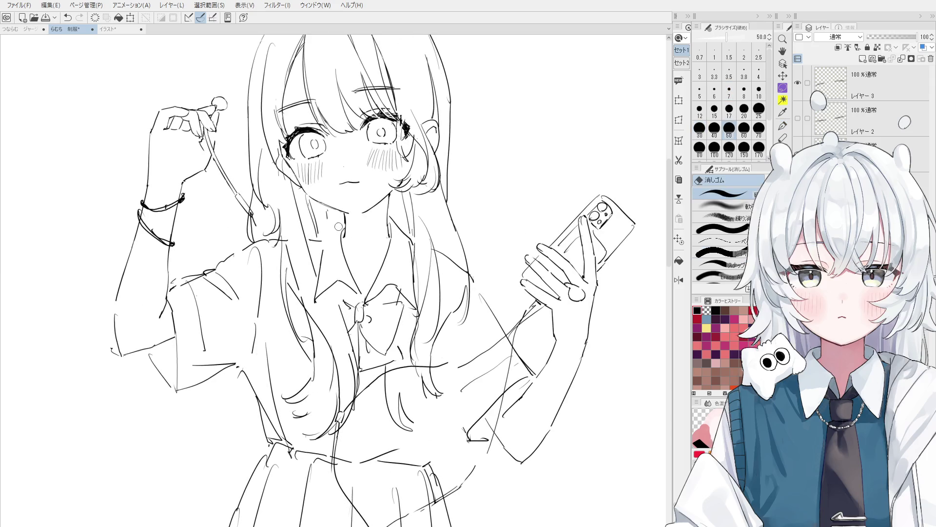
key("p")
scroll(343, 226, "down", 2)
key("e")
key("p")
key("e")
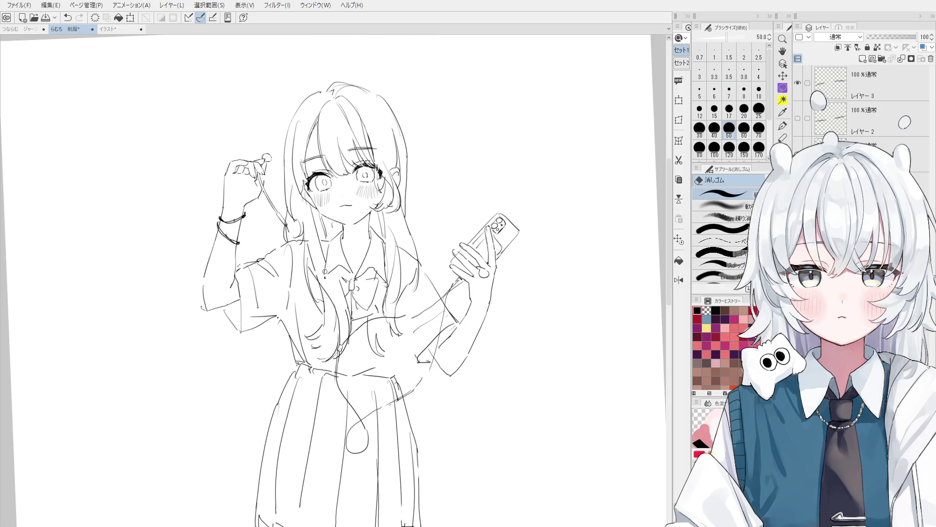
scroll(332, 246, "up", 2)
key("bracketleft")
key("bracketleft")
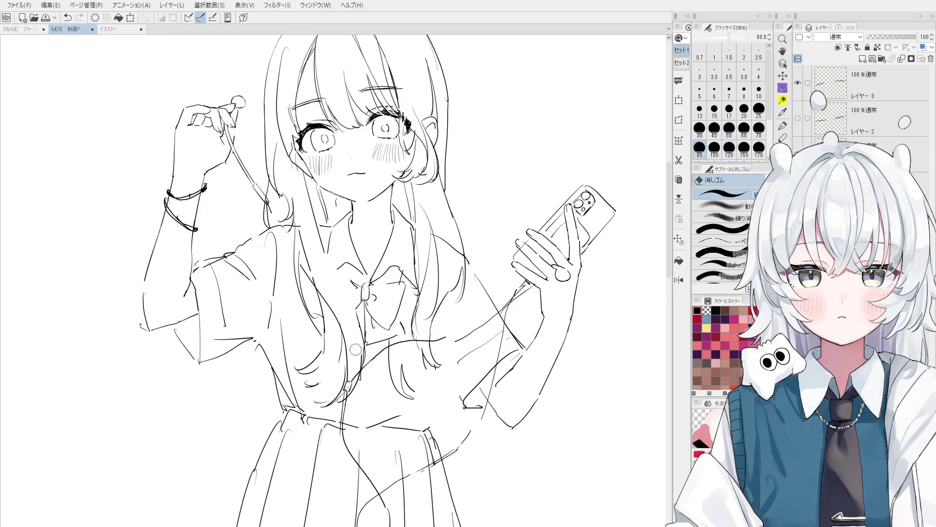
key("p")
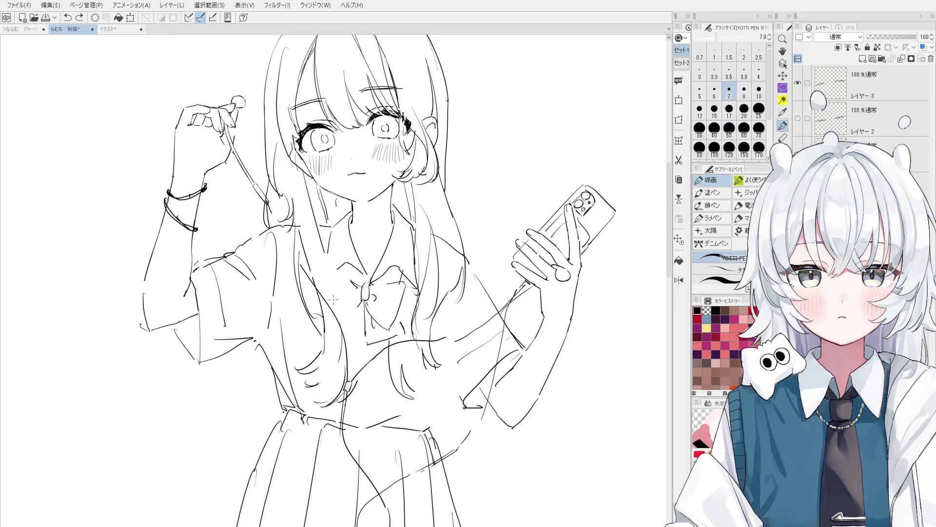
key("e")
key("bracketright")
key("bracketright")
key("bracketright")
scroll(336, 342, "down", 3)
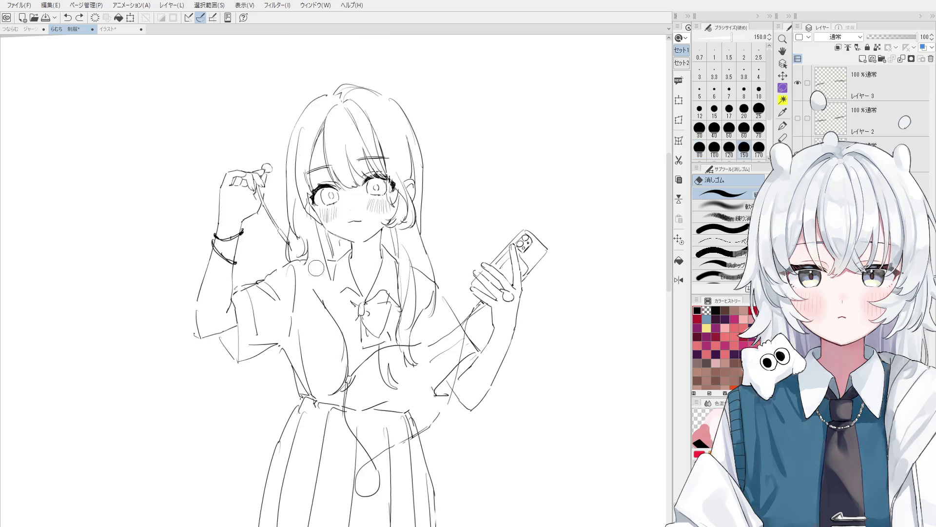
key("p")
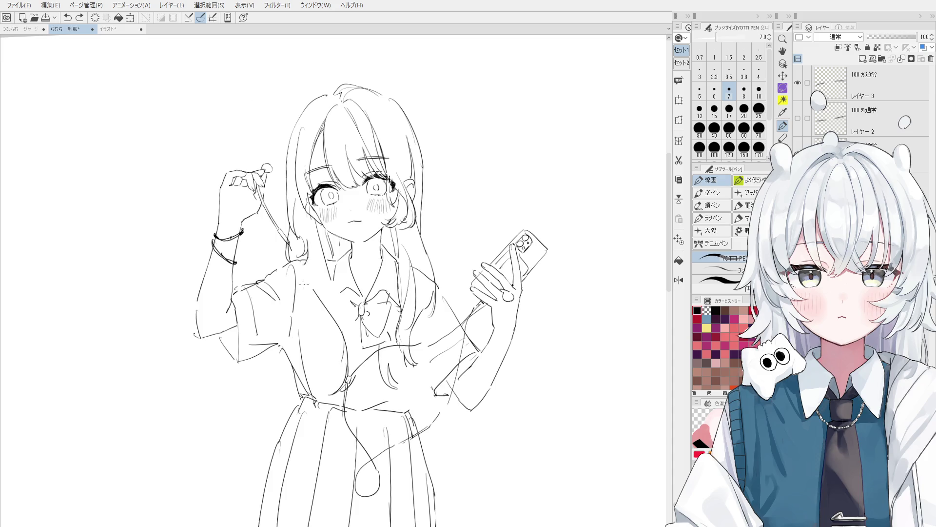
- On the mirrored view, draw strokes along the right hair, earphone cord and chest hair strands
key("h")
scroll(390, 278, "up", 5)
key("e")
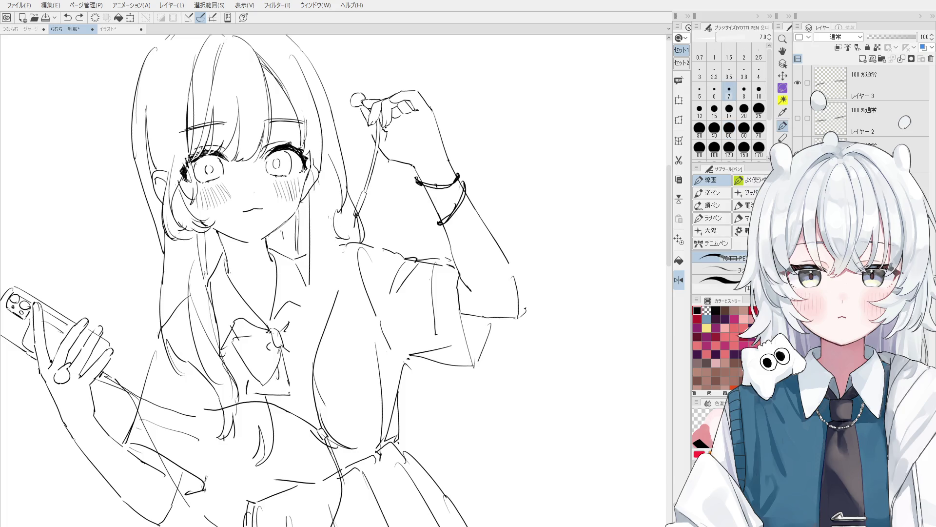
scroll(353, 237, "down", 1)
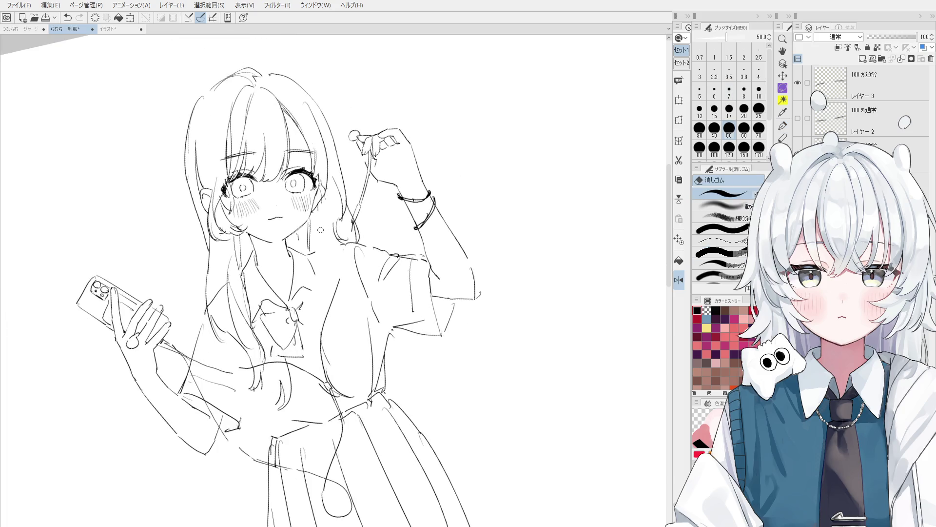
key("p")
scroll(340, 326, "down", 1)
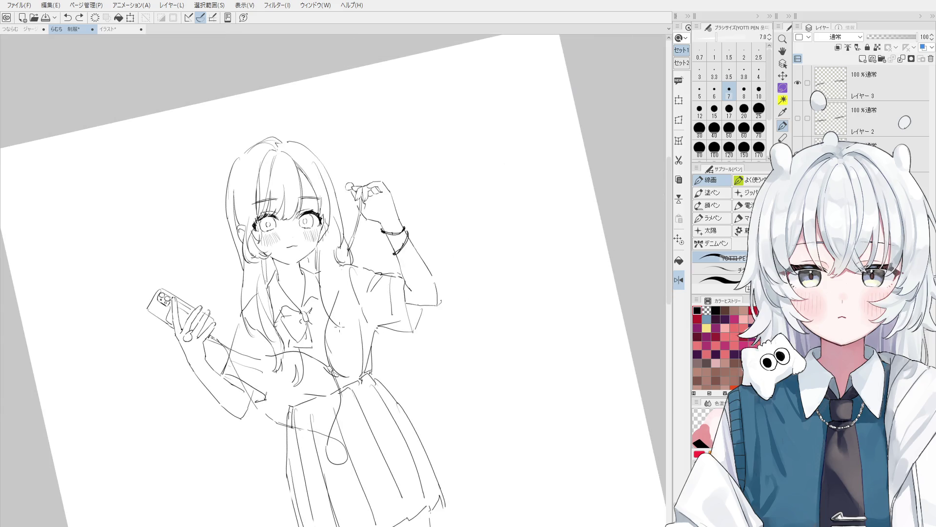
key("ctrl+z")
left_click_drag(337, 259, 359, 329)
mouse_move(349, 297)
left_mouse_down()
mouse_move(356, 334)
mouse_move(326, 376)
left_mouse_up()
key("asciicircum")
key("ctrl+z")
mouse_move(320, 319)
left_mouse_down()
mouse_move(325, 363)
mouse_move(347, 364)
left_mouse_up()
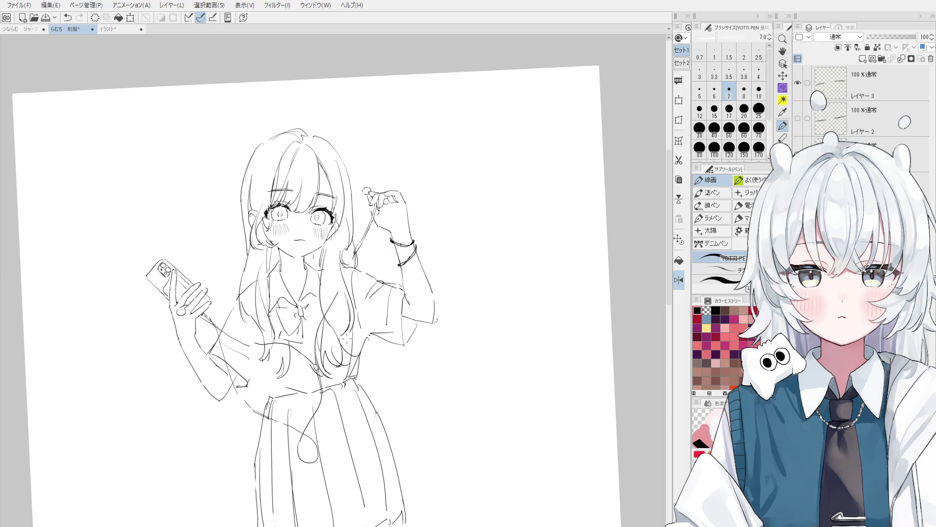
- Bring the whole figure into view and restore the waistline stroke across the skirt top
key("space")
scroll(358, 301, "down", 2)
mouse_move(358, 302)
left_mouse_down()
mouse_move(364, 259)
mouse_move(392, 240)
left_mouse_up()
key("ctrl+z")
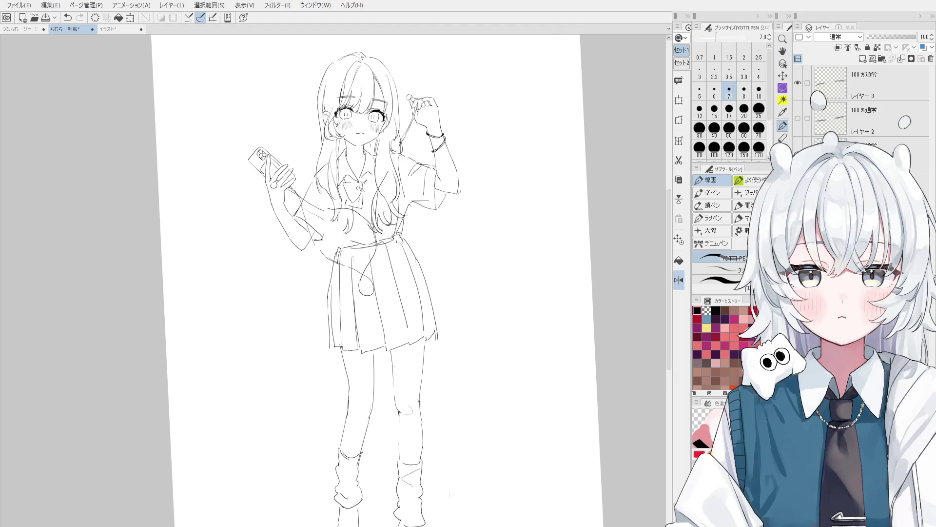
key("space")
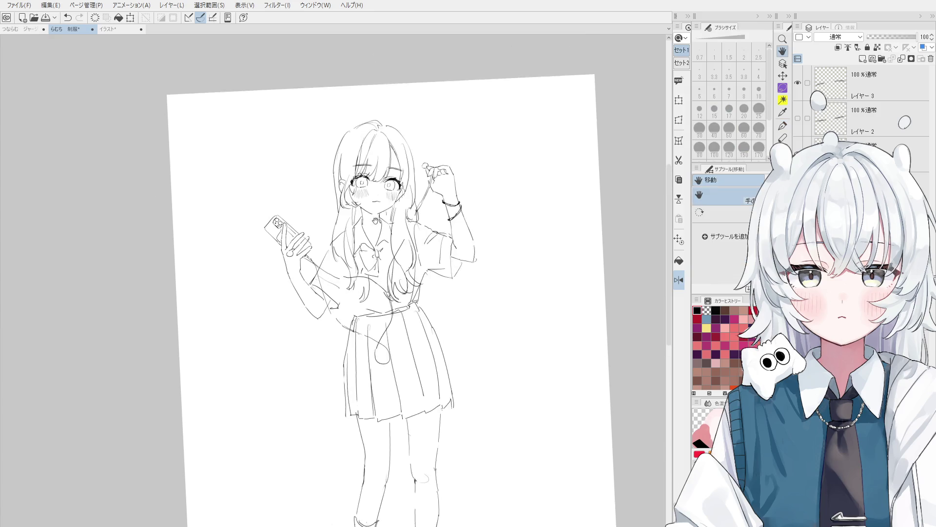
scroll(358, 221, "up", 3)
key("m")
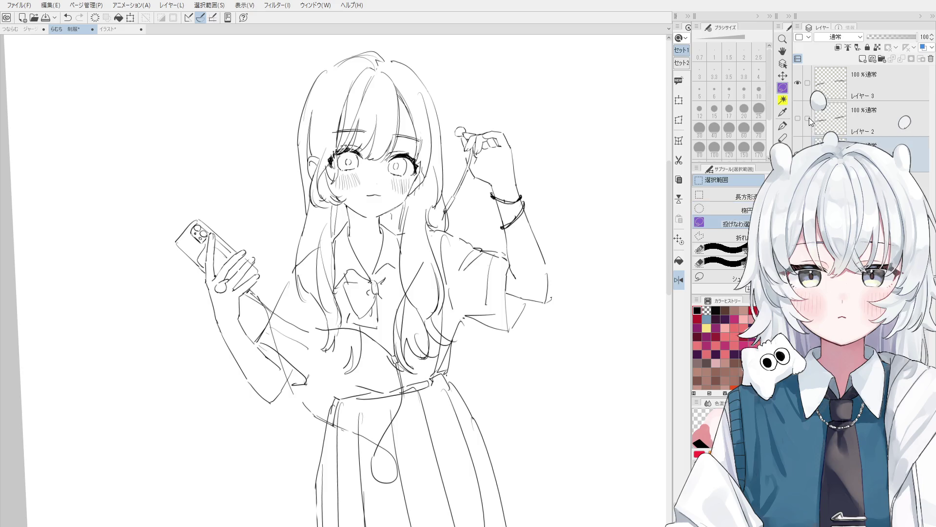
left_click(808, 83)
mouse_move(367, 224)
left_mouse_down()
mouse_move(346, 215)
mouse_move(378, 40)
mouse_move(459, 139)
mouse_move(440, 215)
mouse_move(419, 200)
mouse_move(375, 220)
left_mouse_up()
left_click(401, 244)
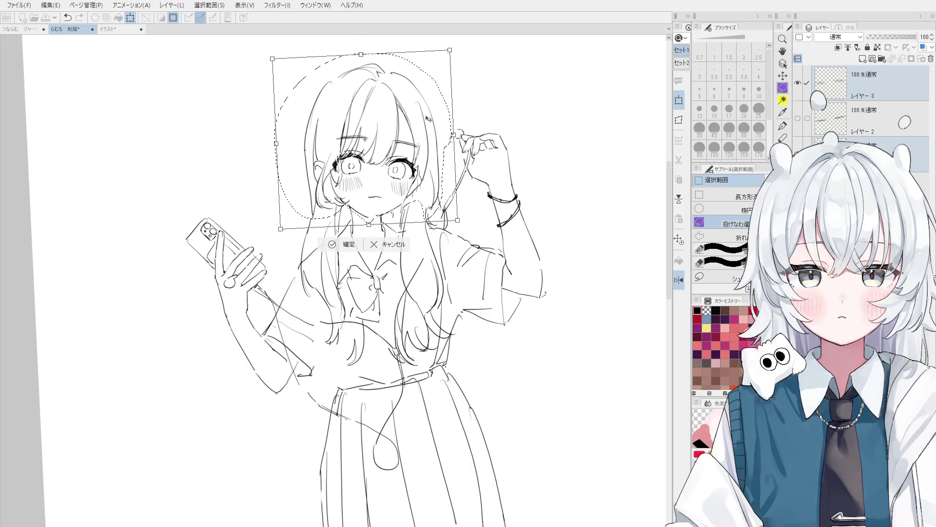
scroll(428, 123, "down", 1)
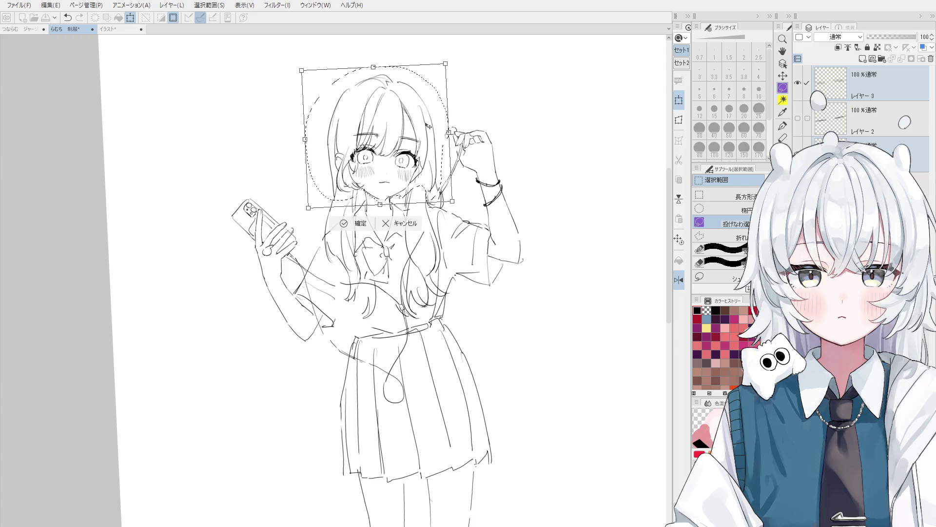
scroll(427, 125, "down", 1)
left_click(365, 220)
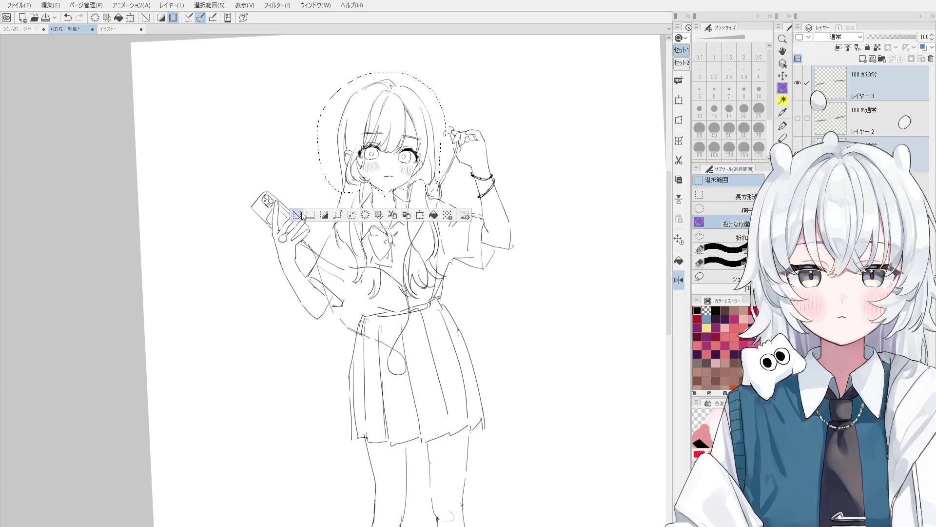
scroll(370, 225, "down", 1)
key("ctrl+z")
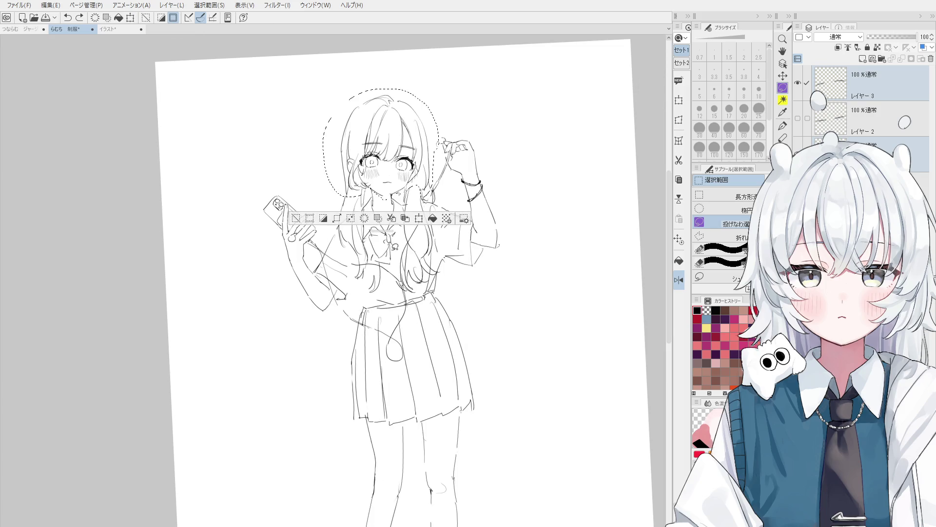
left_click(296, 217)
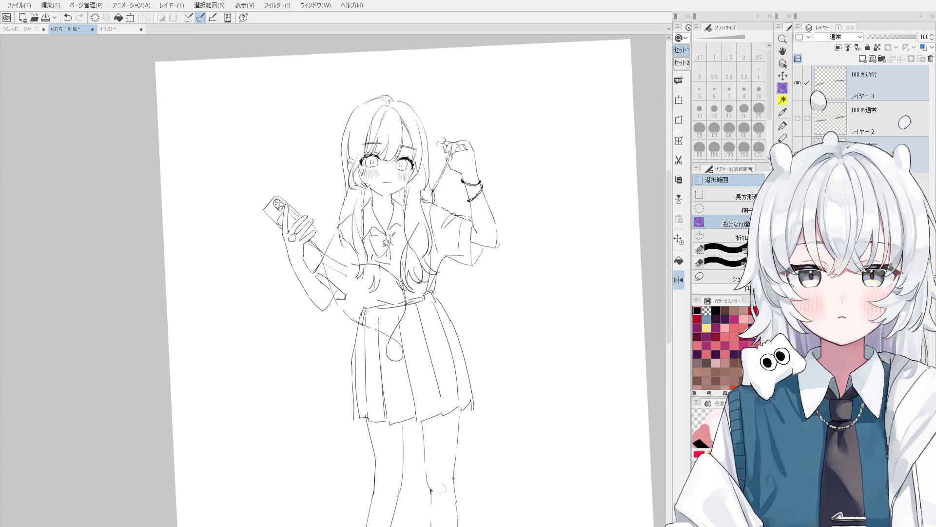
scroll(385, 243, "up", 1)
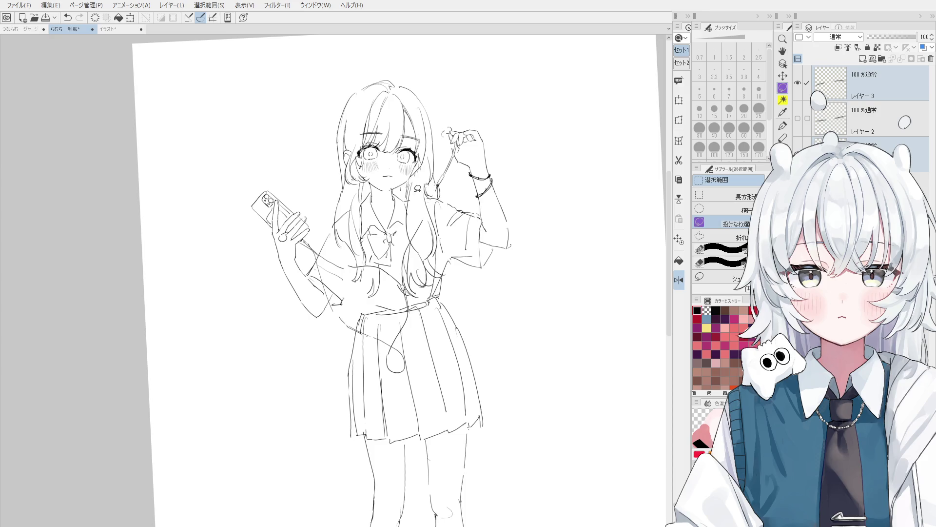
- On the mirrored canvas, close the jaw gap near the neck with the line art pen
scroll(415, 188, "up", 3)
key("e")
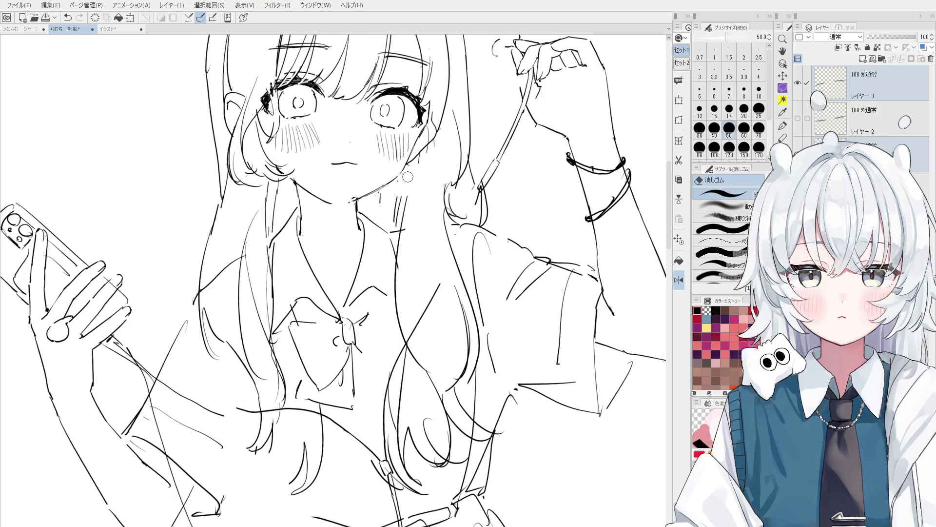
key("p")
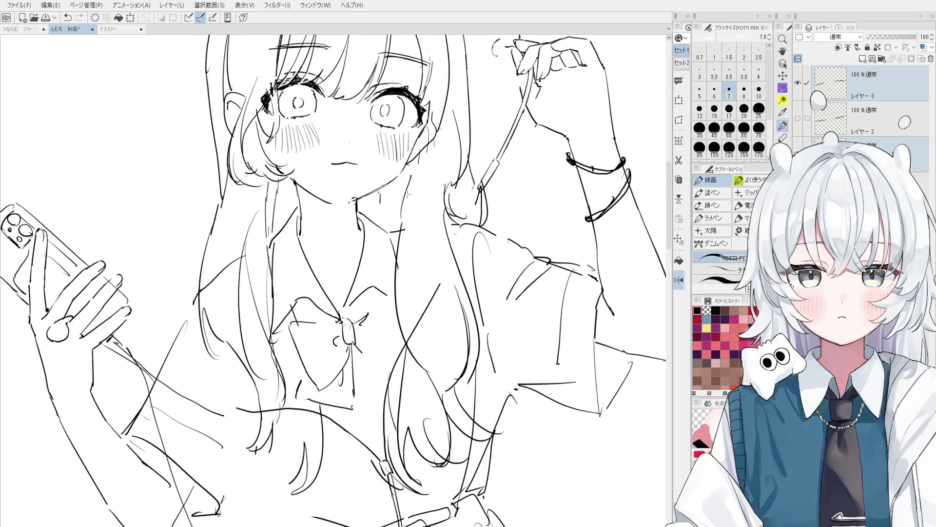
scroll(409, 190, "down", 1)
key("e")
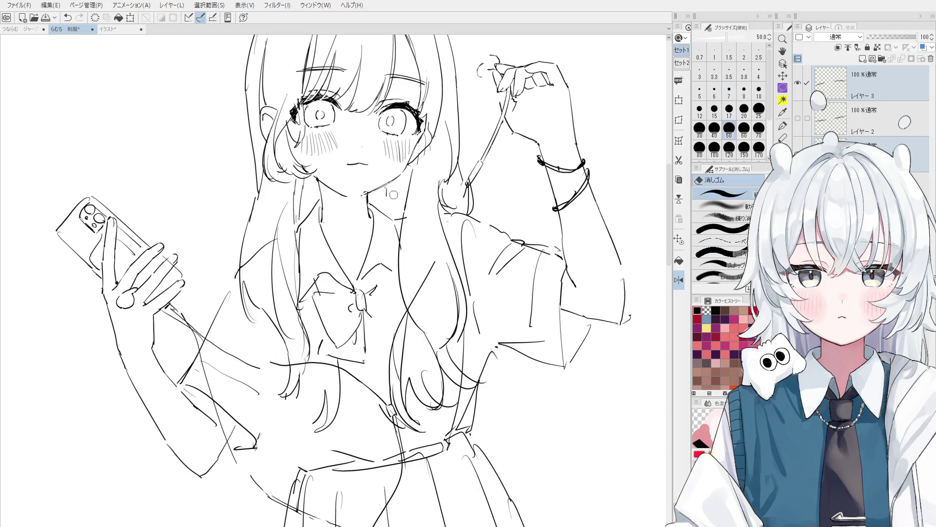
scroll(385, 193, "up", 2)
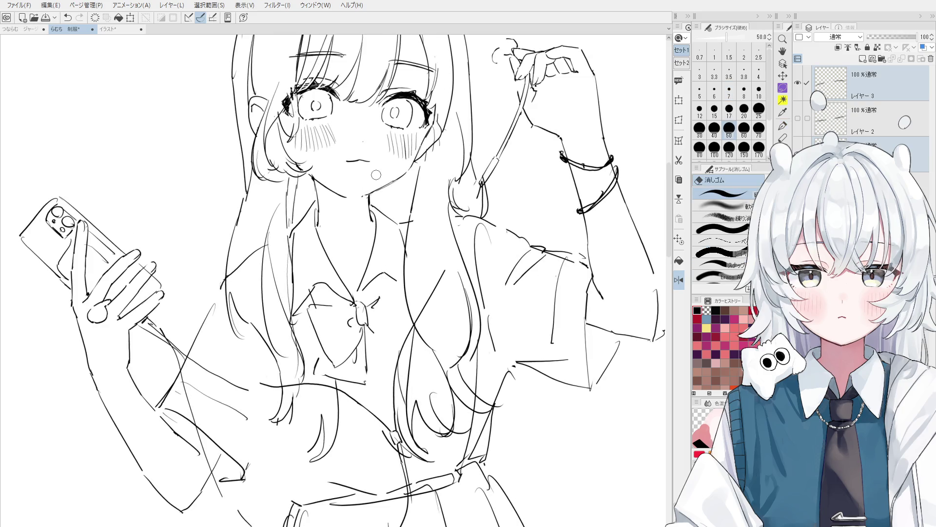
key("h")
scroll(306, 200, "up", 1)
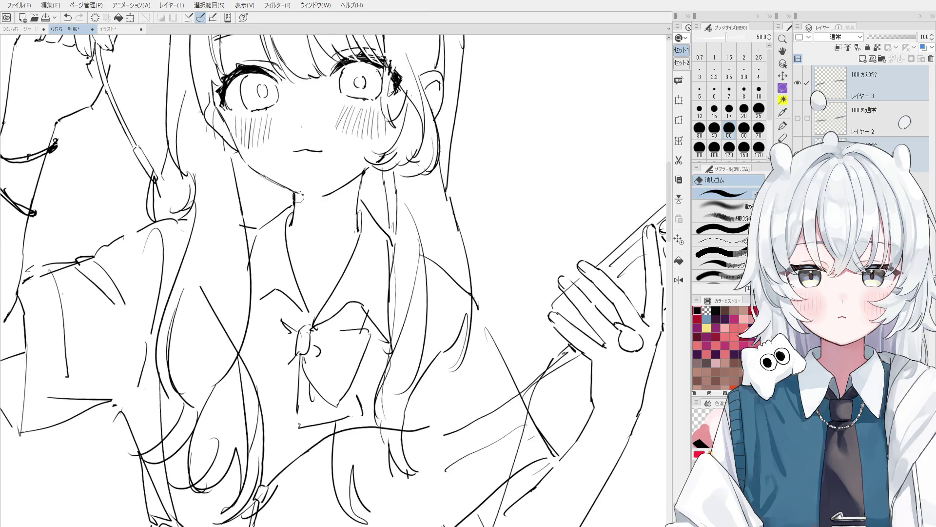
key("p")
left_click_drag(296, 193, 314, 194)
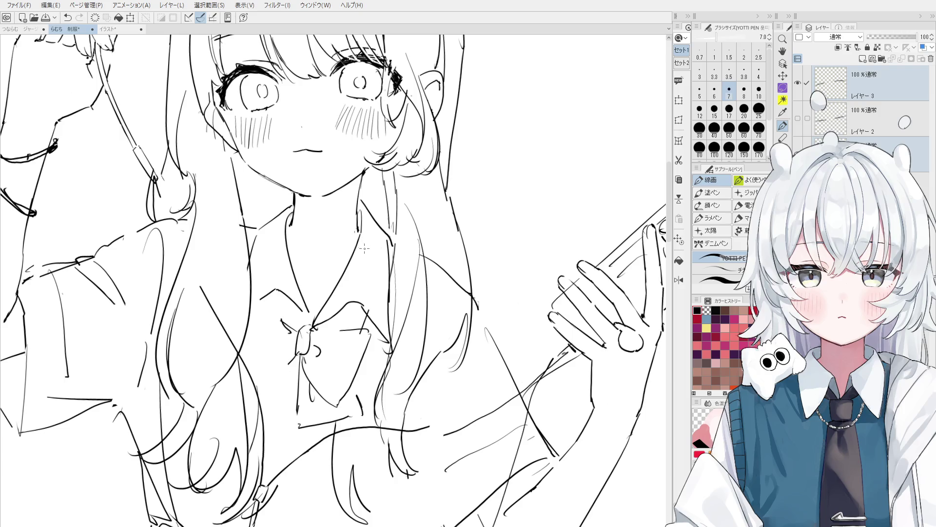
- Try and undo a redrawn jawline stroke, mirror the view back, and shrink the eraser
key("e")
scroll(398, 282, "up", 3)
scroll(399, 282, "up", 2)
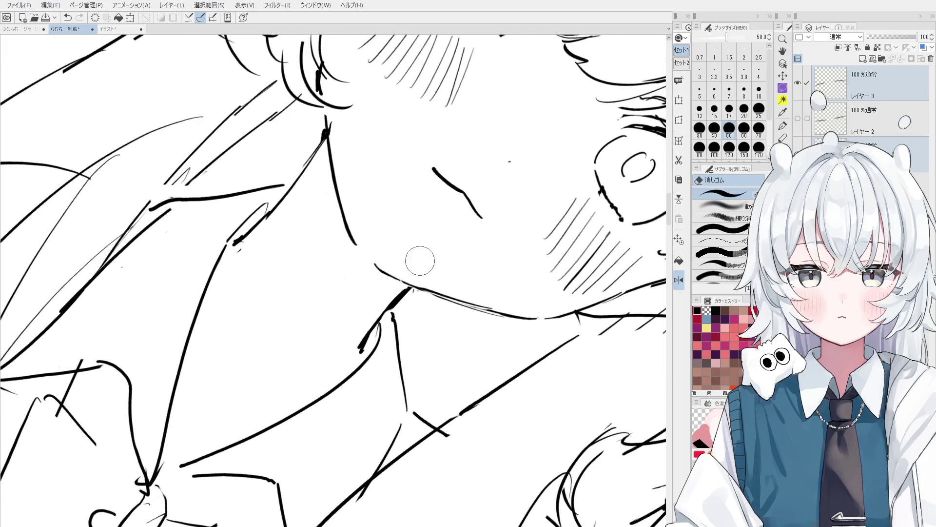
key("p")
left_click_drag(384, 263, 422, 287)
key("ctrl+z")
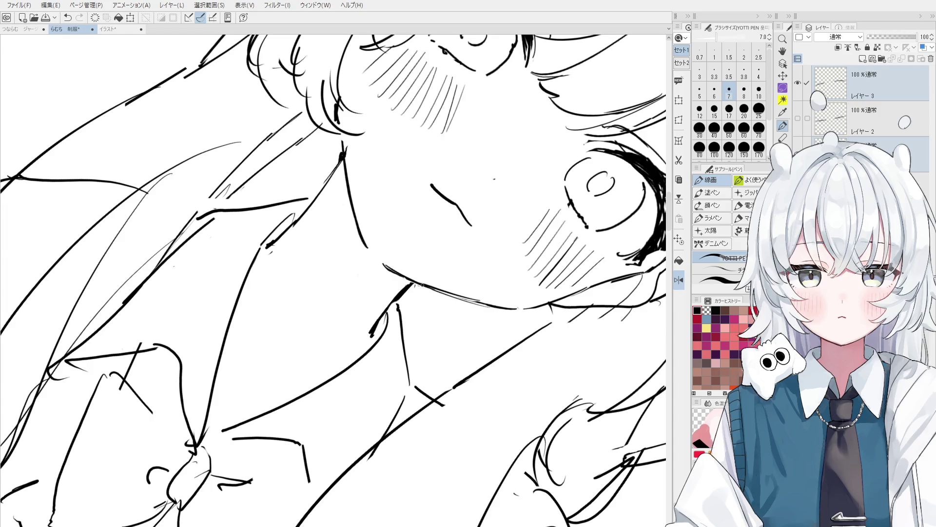
scroll(424, 290, "down", 1)
key("e")
key("h")
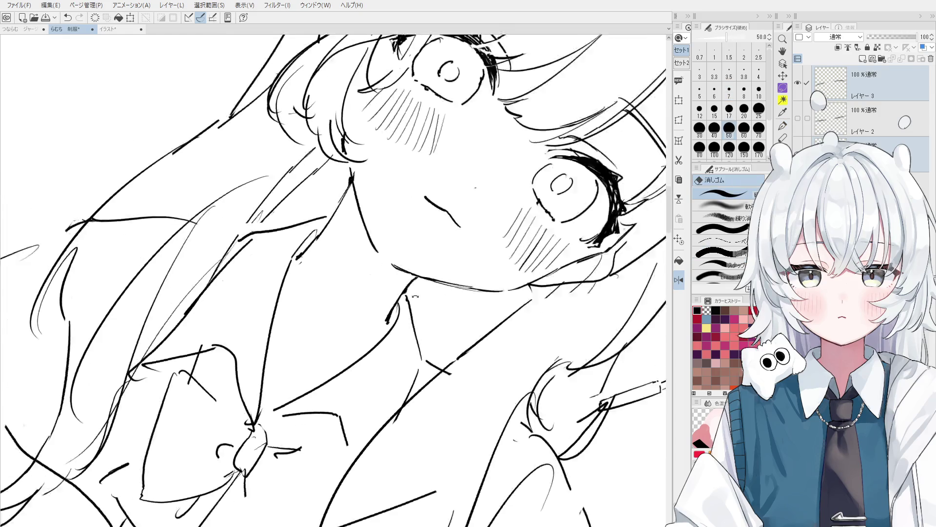
key("bracketleft")
key("bracketleft")
key("bracketleft")
key("minus")
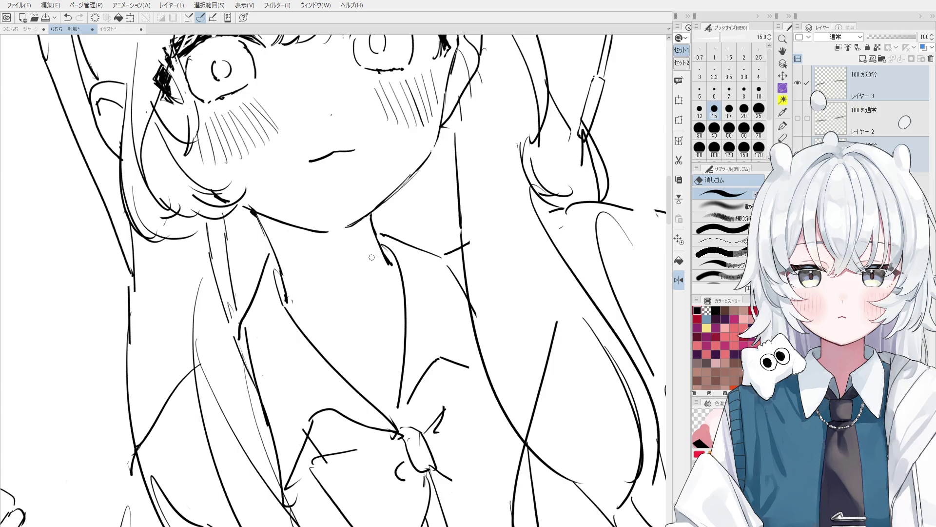
- Zoom in on the neck area for fine cleanup with the size 15 eraser
scroll(353, 229, "up", 2)
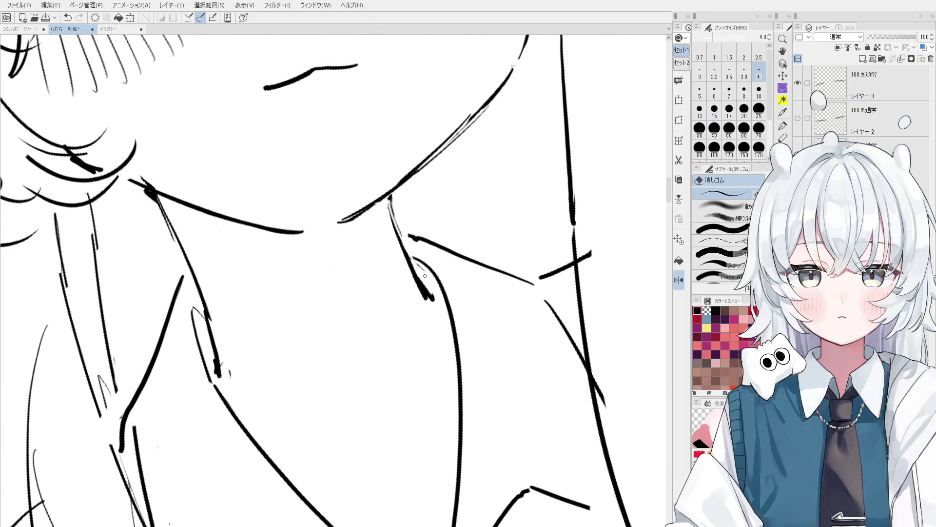
- Undo the last neck line change and erase part of the neck line
scroll(425, 276, "down", 1)
key("ctrl+z")
left_click_drag(394, 215, 427, 291)
key("p")
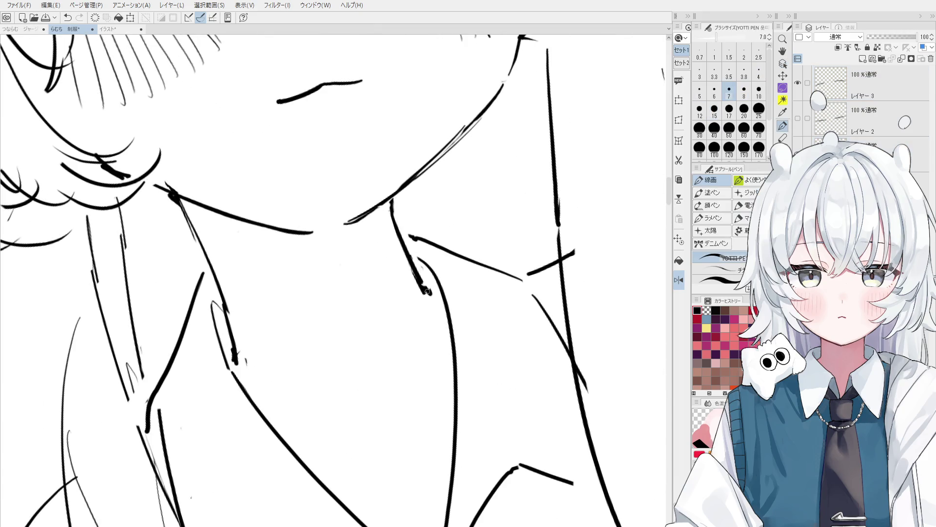
scroll(427, 291, "down", 2)
scroll(417, 263, "down", 1)
scroll(417, 264, "up", 1)
scroll(422, 284, "up", 1)
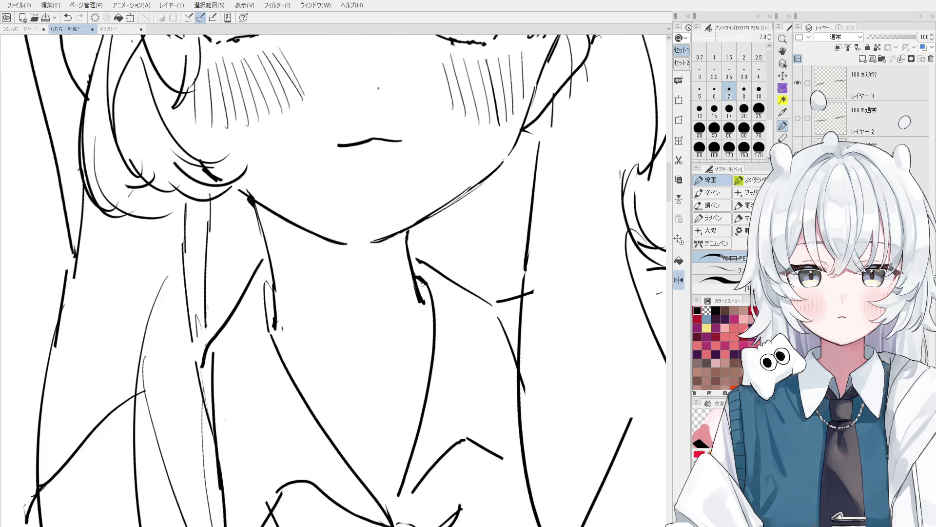
- Enlarge the eraser to size 40 and erase a short stretch of the neck line
key("e")
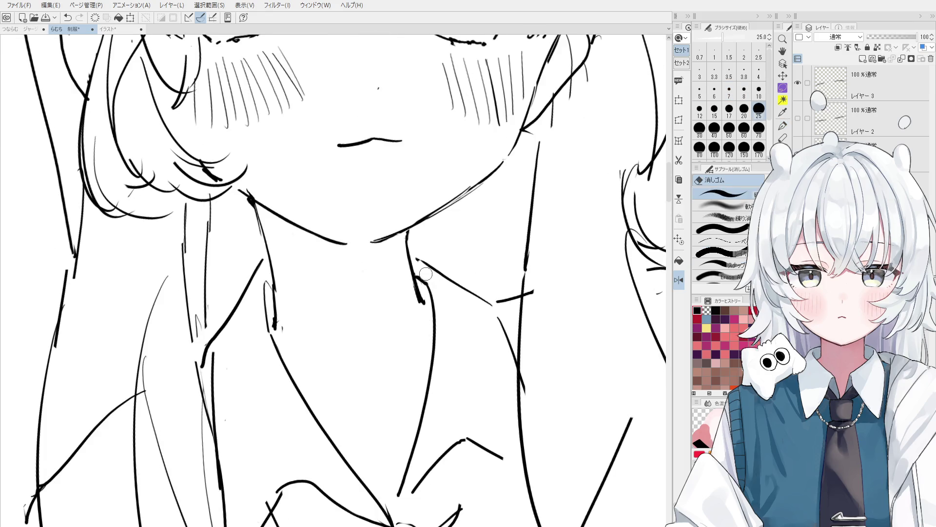
key("h")
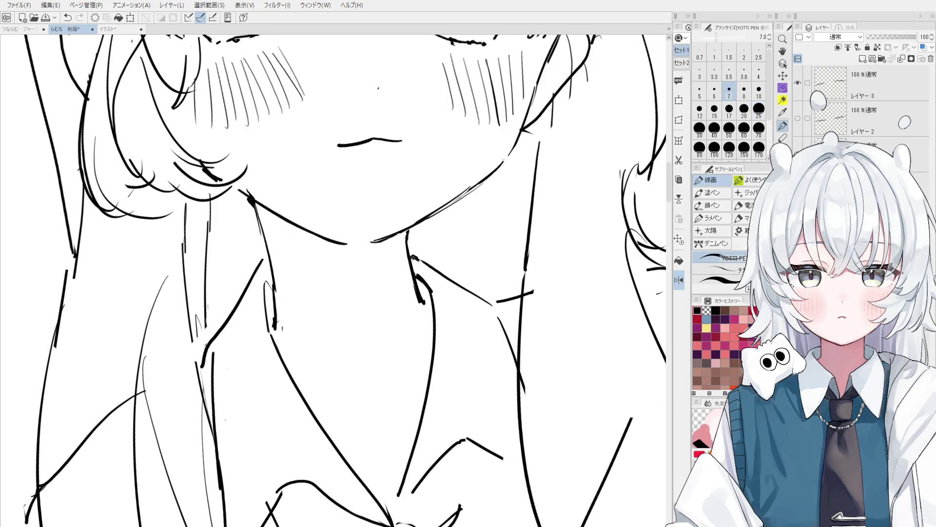
scroll(366, 312, "down", 2)
key("e")
scroll(366, 311, "up", 2)
key("bracketright")
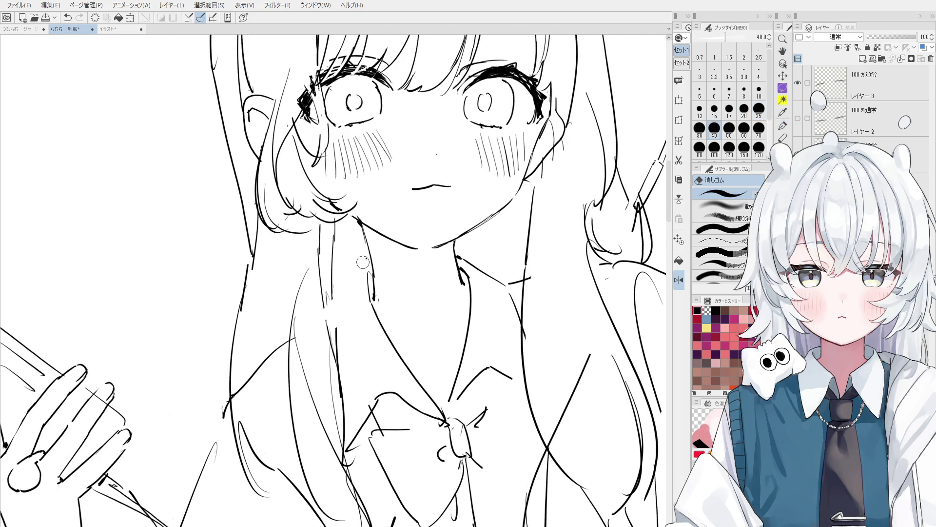
mouse_move(364, 272)
left_mouse_down()
mouse_move(376, 308)
mouse_move(332, 333)
left_mouse_up()
key("p")
scroll(376, 288, "up", 1)
- Undo the stray strokes and redraw the collar stroke below the neck
key("ctrl+z")
scroll(376, 309, "down", 1)
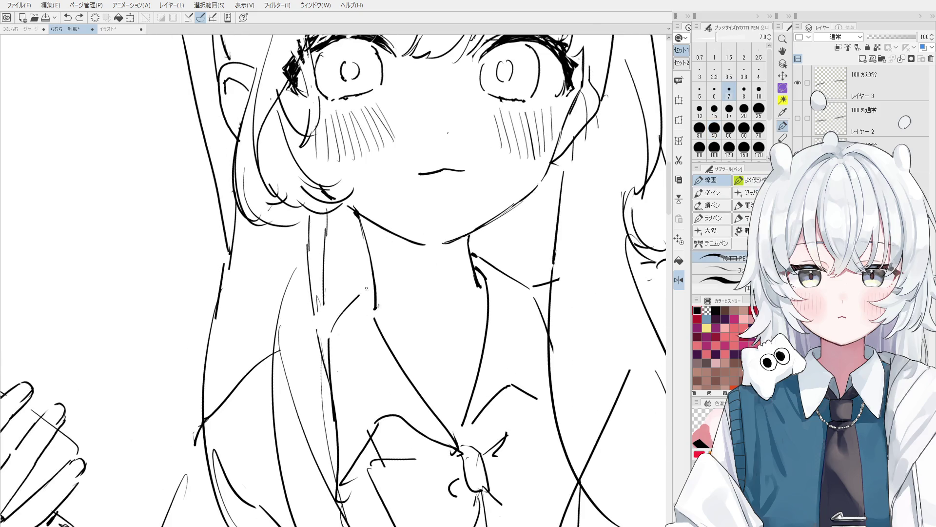
key("ctrl+z")
mouse_move(364, 276)
left_mouse_down()
mouse_move(336, 322)
mouse_move(373, 312)
left_mouse_up()
scroll(341, 312, "down", 2)
scroll(377, 309, "up", 1)
- Undo the small stroke by the collar, then bring back the last undone stroke
key("ctrl+z")
scroll(373, 308, "down", 3)
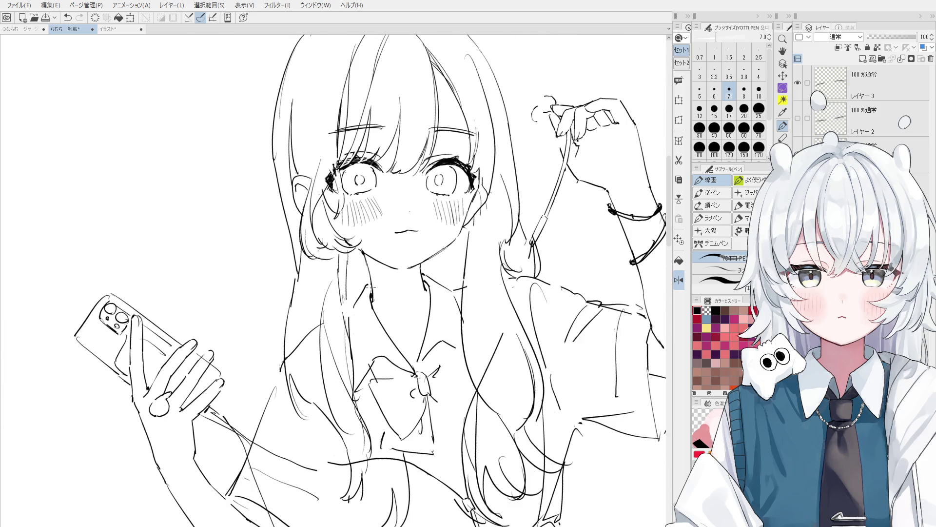
scroll(363, 292, "up", 1)
key("ctrl+z")
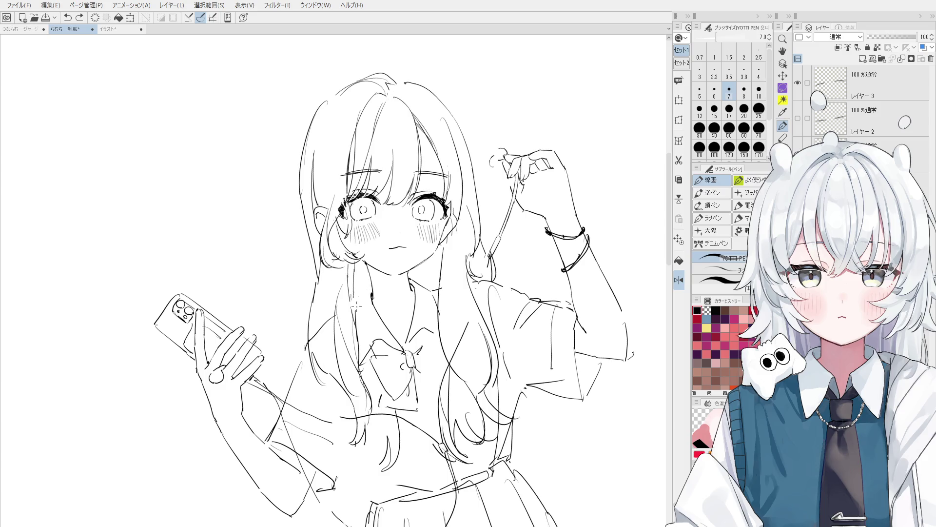
key("ctrl+y")
key("e")
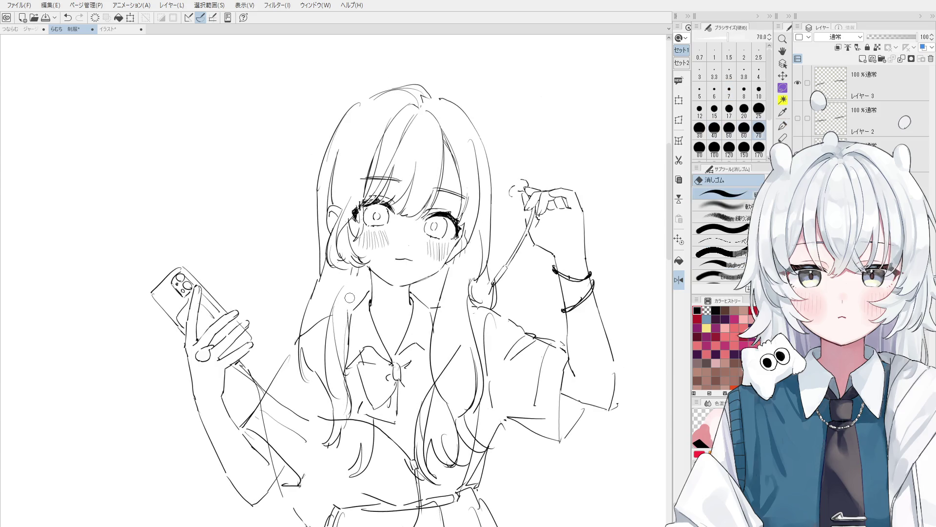
key("p")
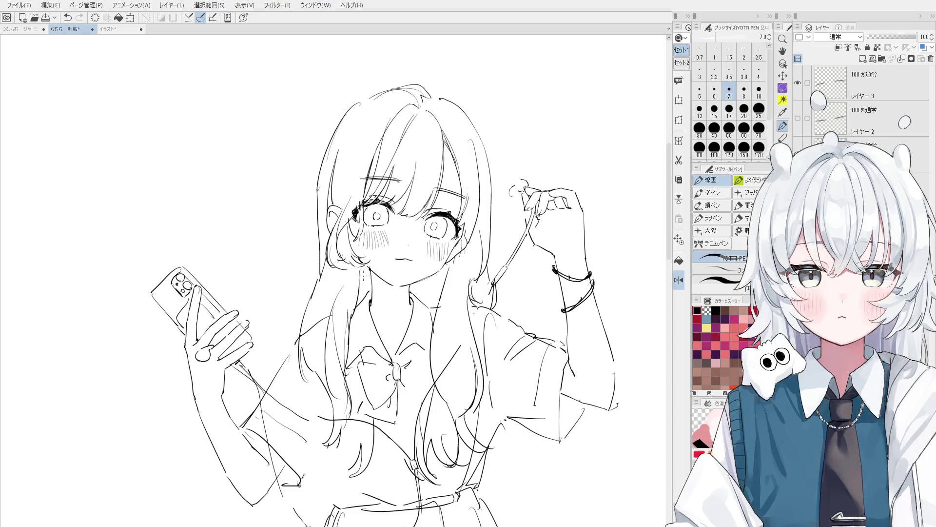
scroll(363, 292, "down", 2)
key("h")
scroll(439, 307, "down", 2)
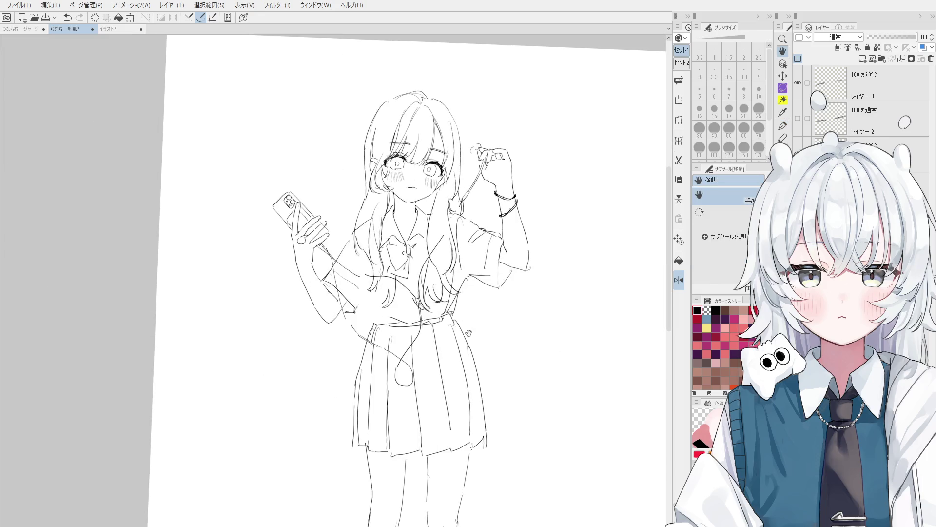
- Reframe the full figure and redraw the line on the right side of the hair
scroll(458, 317, "down", 3)
scroll(458, 317, "up", 2)
left_click_drag(471, 270, 470, 250)
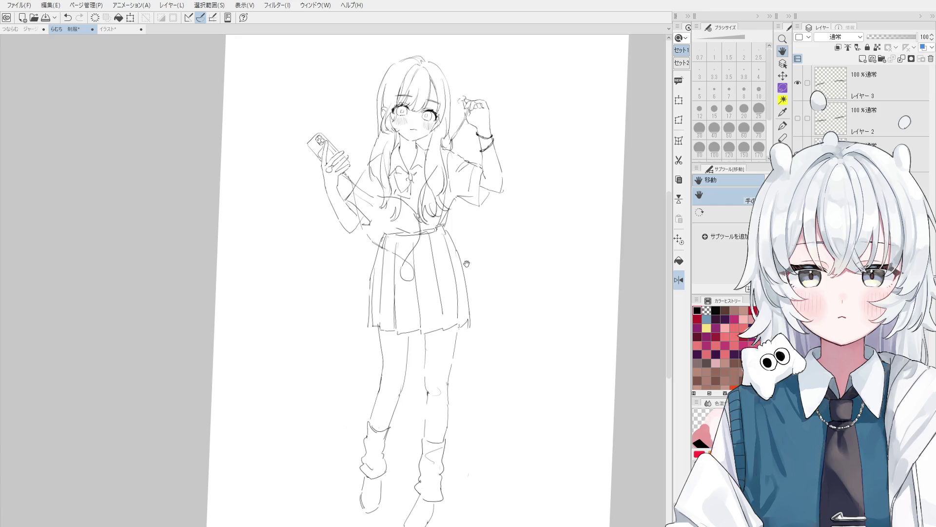
key("ctrl+h")
scroll(485, 408, "down", 1)
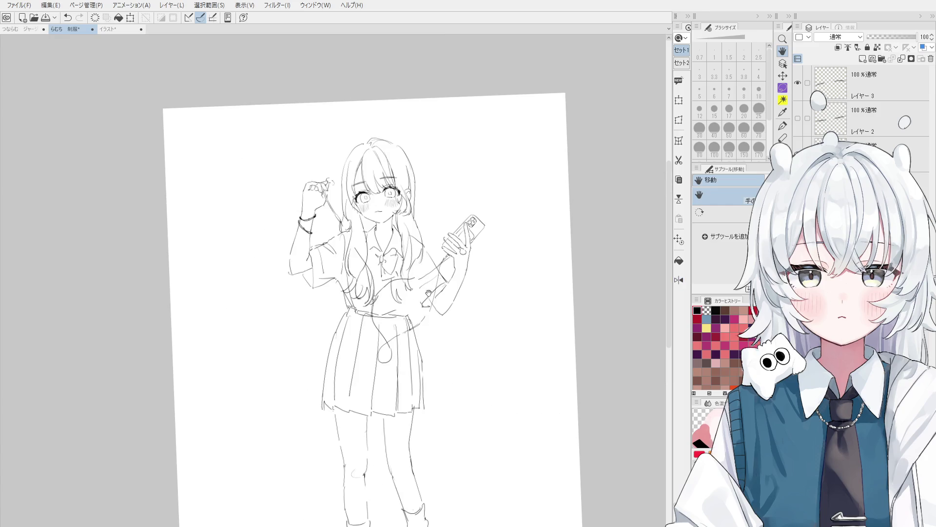
scroll(421, 243, "up", 1)
scroll(421, 220, "up", 3)
key("p")
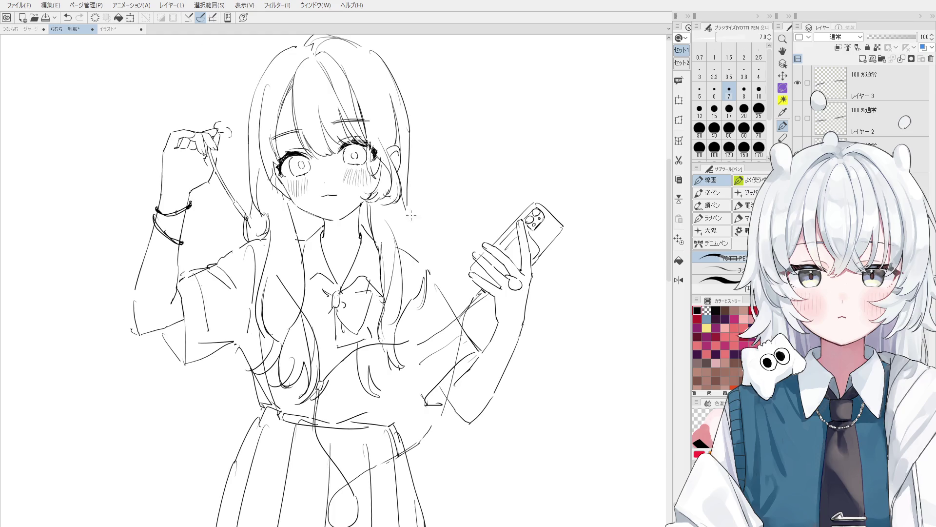
mouse_move(402, 207)
left_mouse_down()
mouse_move(429, 278)
mouse_move(405, 345)
left_mouse_up()
key("ctrl+z")
key("e")
key("p")
mouse_move(413, 371)
left_mouse_down()
mouse_move(375, 392)
mouse_move(393, 375)
left_mouse_up()
key("ctrl+z")
- Redraw the lower edge and strokes of the bow
key("ctrl+z")
left_click_drag(335, 311, 323, 344)
key("ctrl+z")
left_click_drag(314, 295, 294, 321)
key("ctrl+z")
mouse_move(332, 279)
left_mouse_down()
mouse_move(300, 296)
mouse_move(300, 315)
left_mouse_up()
- Shrink the eraser to size 100 and try a short line across the sleeve
scroll(308, 322, "down", 1)
scroll(308, 322, "down", 3)
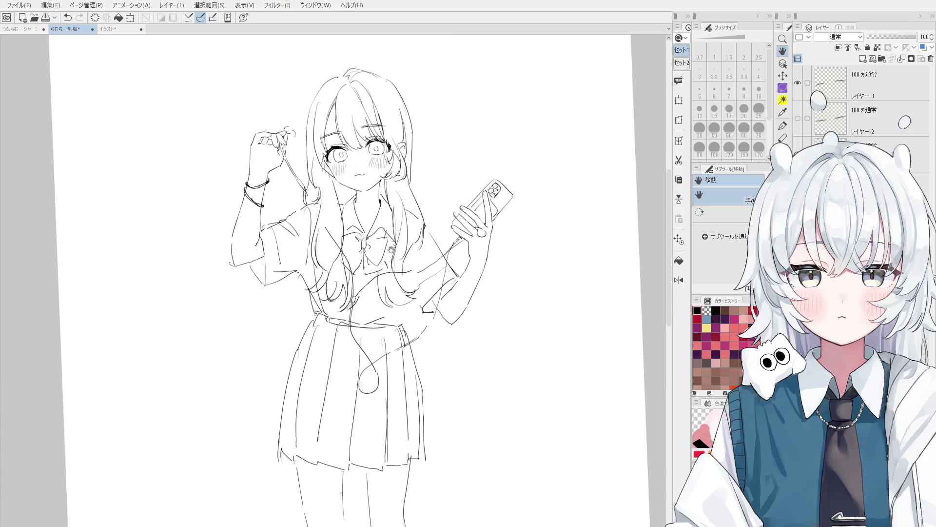
left_click_drag(391, 249, 378, 276)
left_click_drag(353, 323, 404, 276)
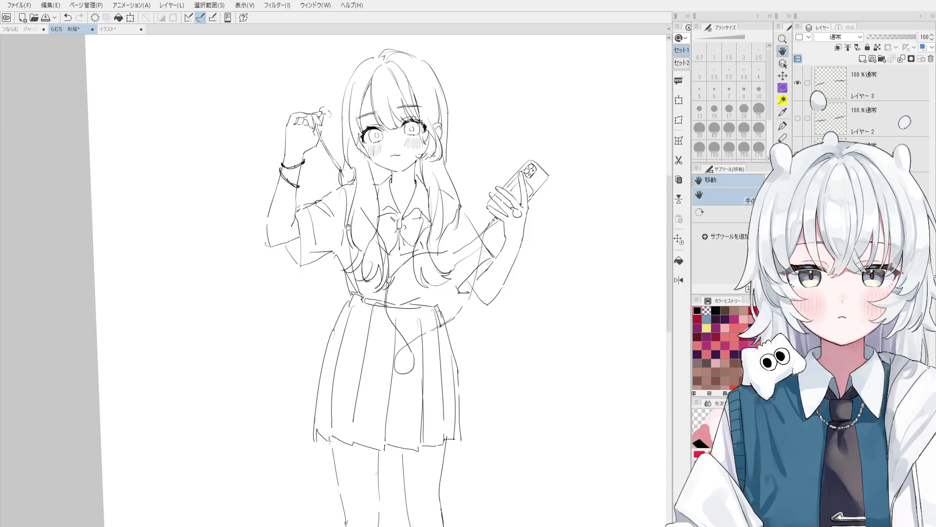
scroll(287, 209, "up", 2)
key("e")
key("bracketleft")
key("bracketleft")
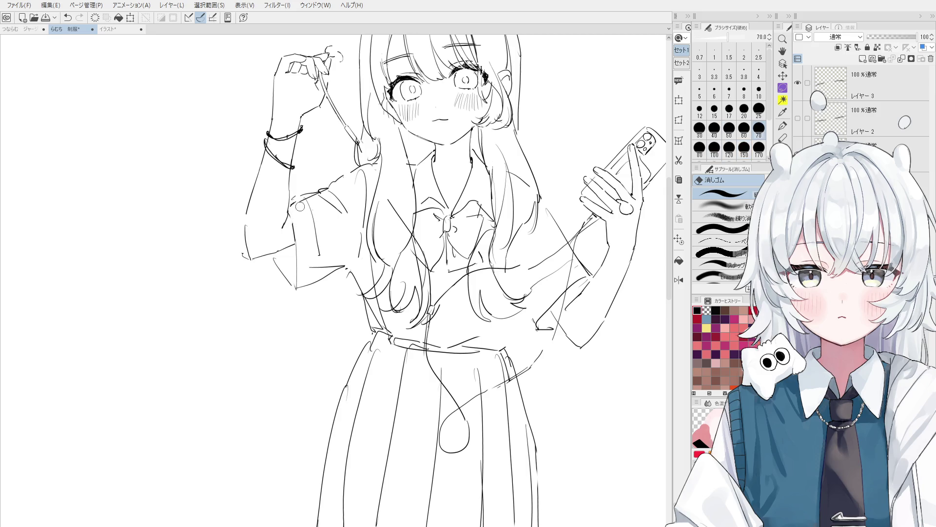
scroll(295, 196, "up", 1)
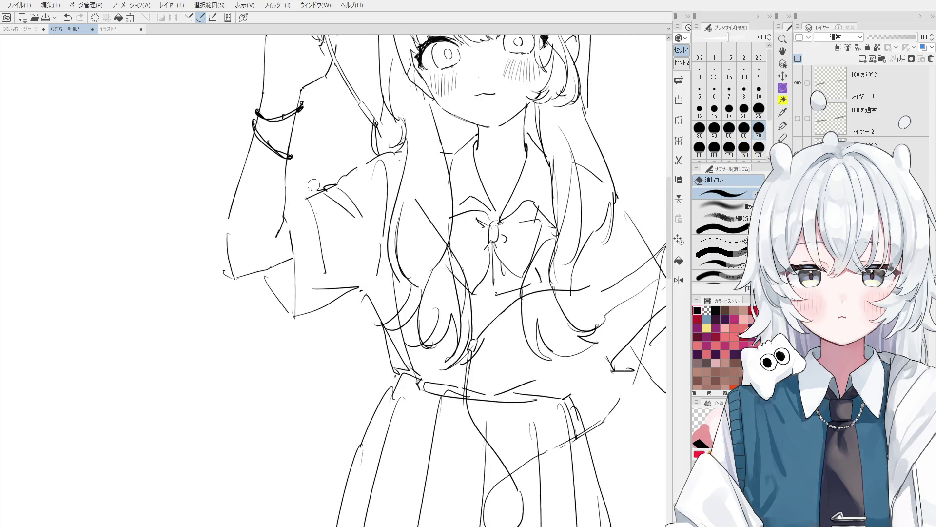
key("p")
scroll(330, 182, "up", 2)
scroll(331, 182, "down", 3)
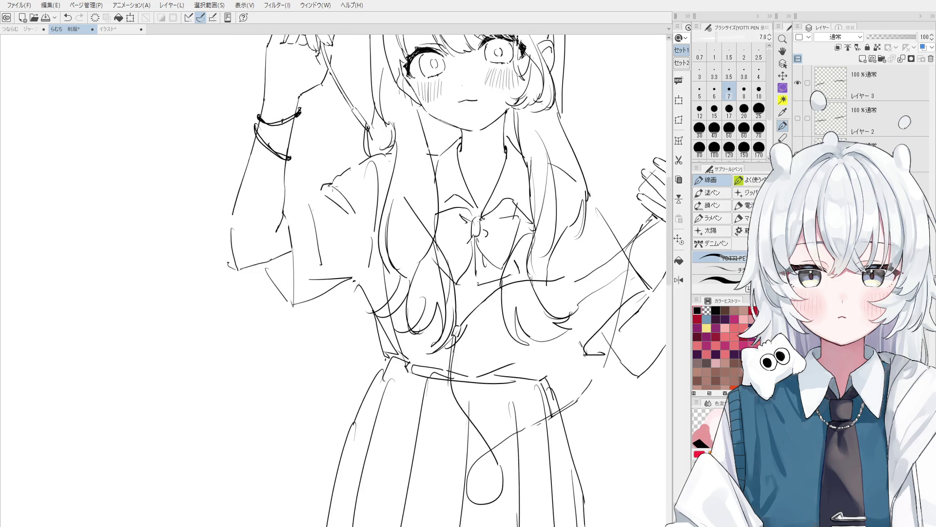
scroll(299, 200, "down", 1)
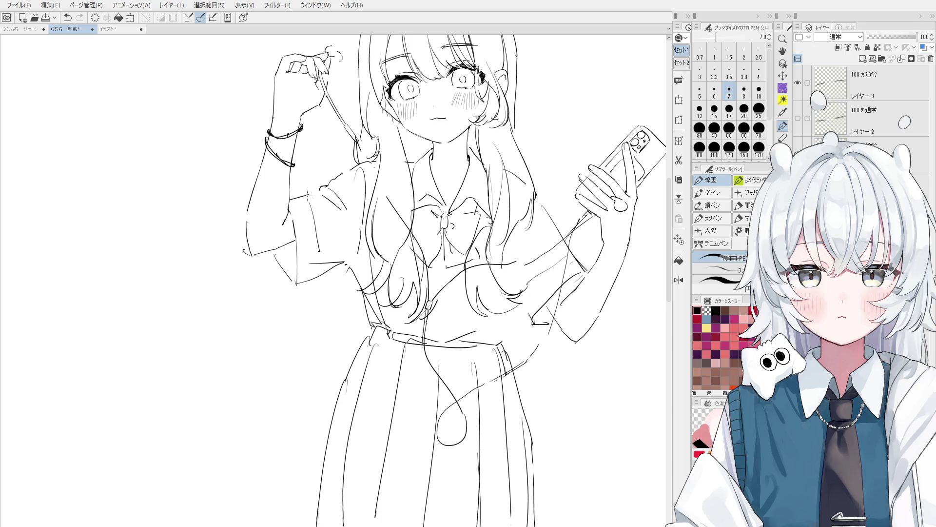
scroll(315, 197, "up", 2)
mouse_move(285, 198)
left_mouse_down()
mouse_move(312, 186)
mouse_move(305, 193)
left_mouse_up()
key("ctrl+z")
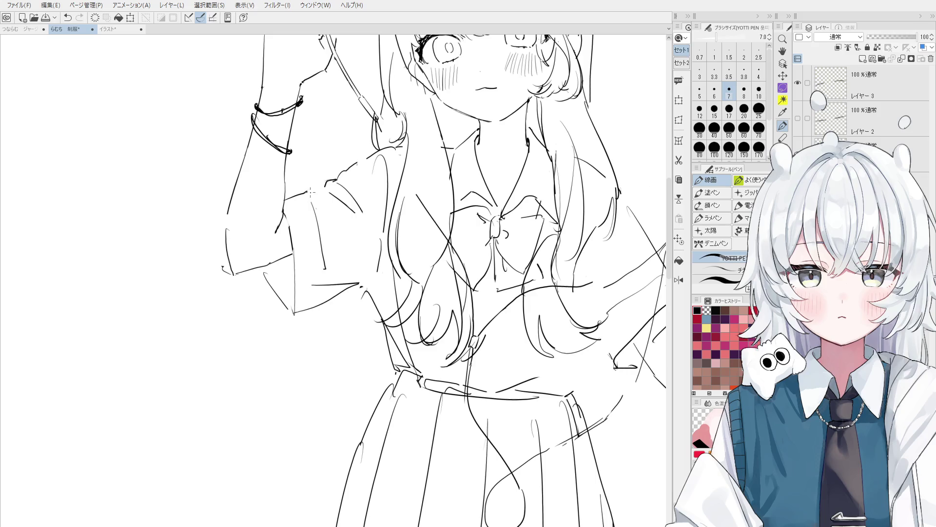
- Erase part of the sleeve strokes and draw a line down the sleeve
scroll(307, 193, "down", 2)
key("e")
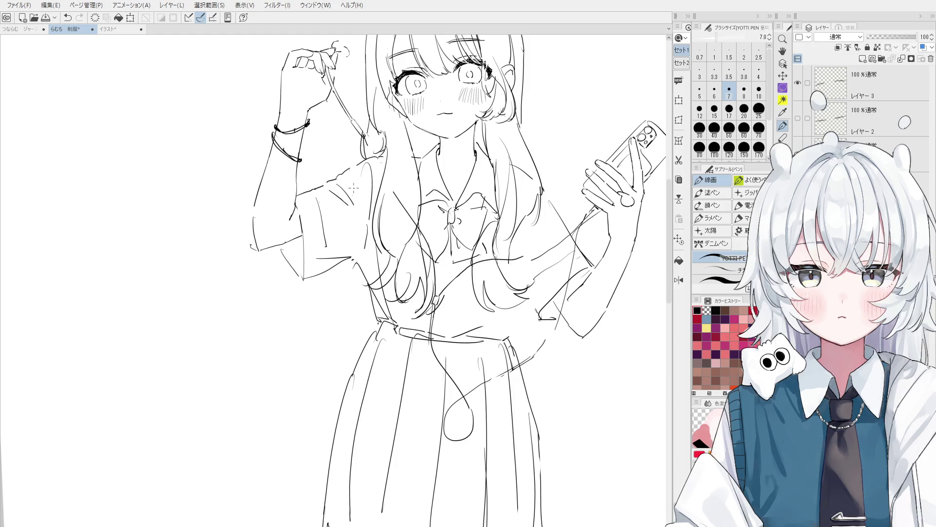
key("e")
mouse_move(336, 192)
left_mouse_down()
mouse_move(350, 202)
mouse_move(325, 253)
left_mouse_up()
key("ctrl+z")
key("e")
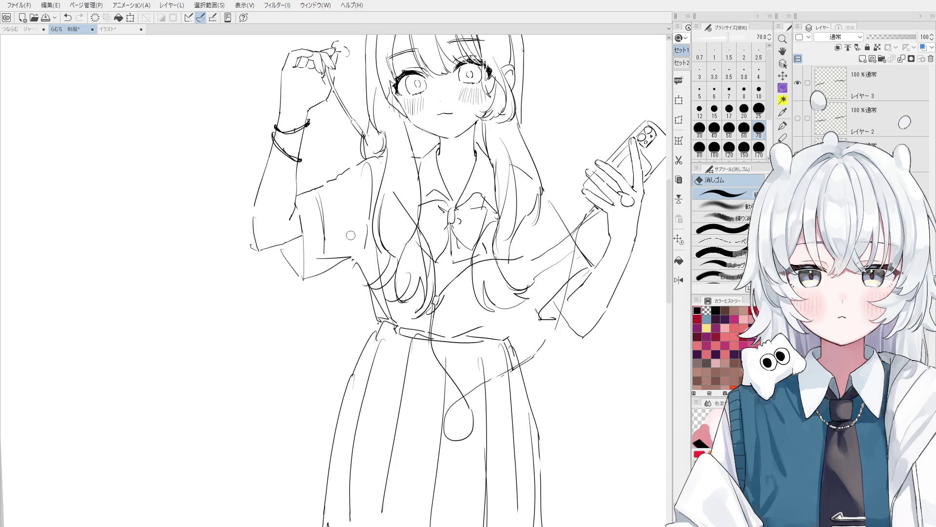
scroll(350, 234, "down", 3)
key("p")
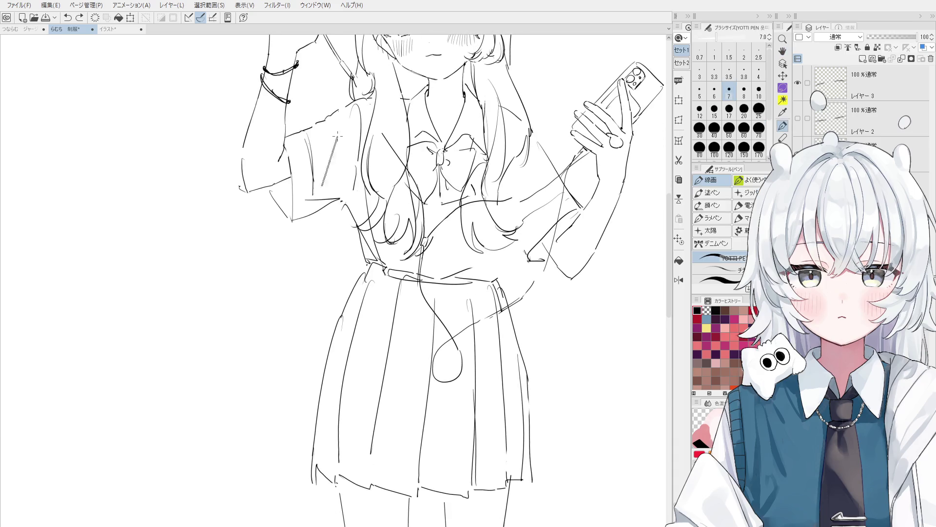
scroll(345, 133, "down", 1)
left_click_drag(339, 136, 348, 166)
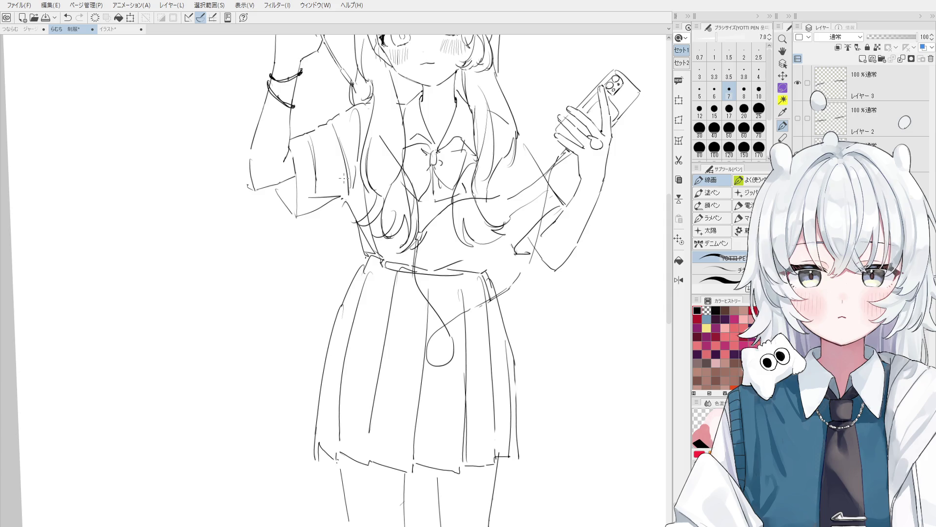
- Reset the eraser to size 100 and zoom in on the left sleeve
key("e")
scroll(343, 182, "up", 3)
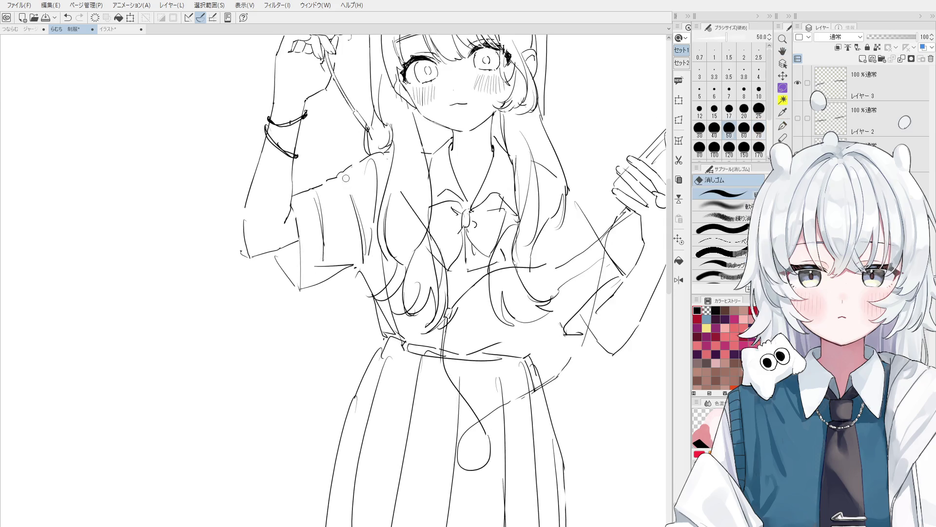
key("bracketleft")
key("bracketleft")
key("bracketleft")
scroll(376, 204, "up", 2)
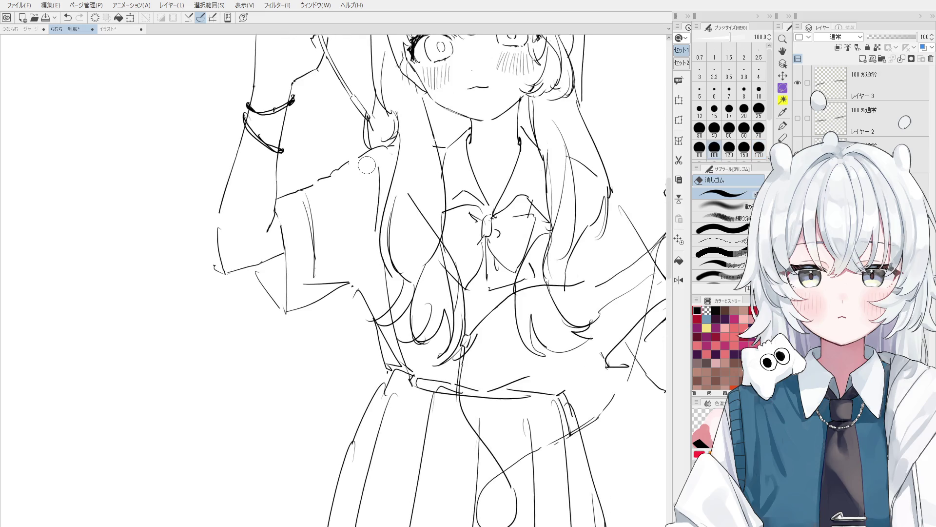
scroll(342, 171, "up", 1)
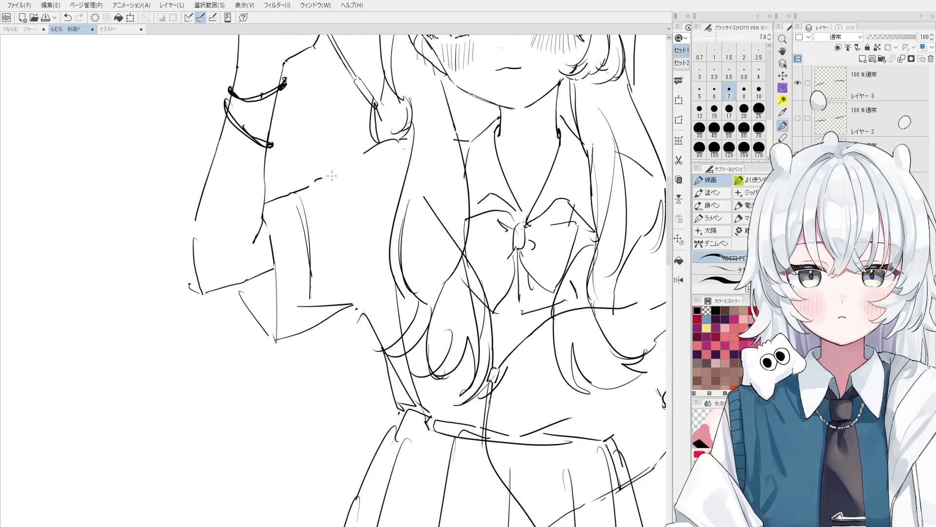
key("p")
scroll(343, 171, "up", 1)
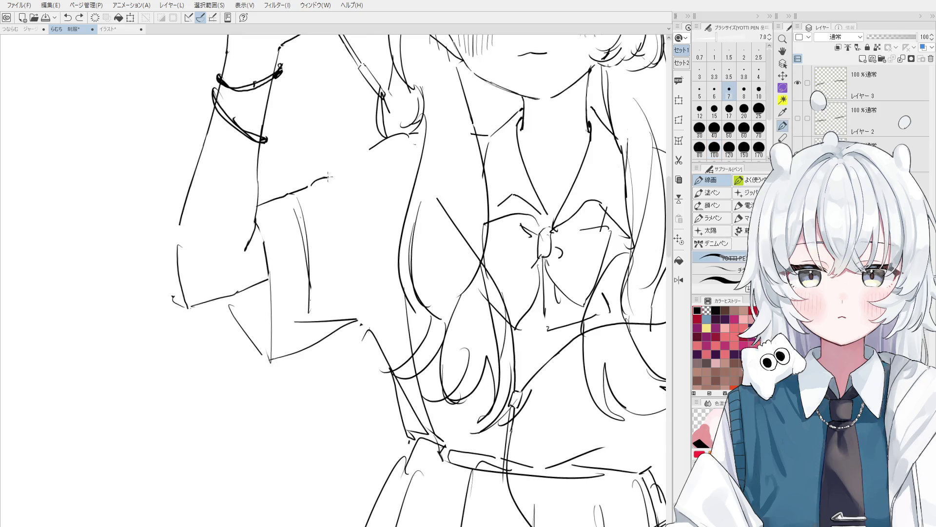
scroll(350, 162, "down", 2)
key("e")
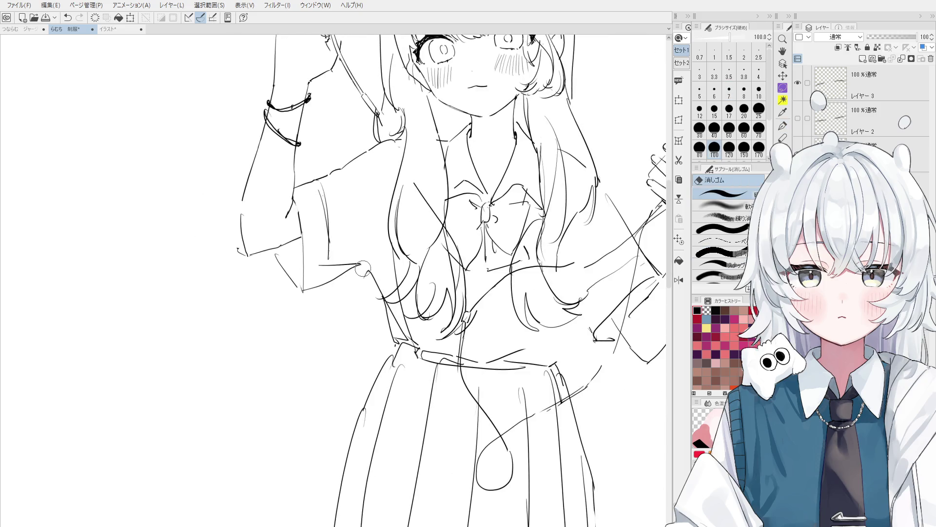
key("p")
scroll(378, 229, "down", 1)
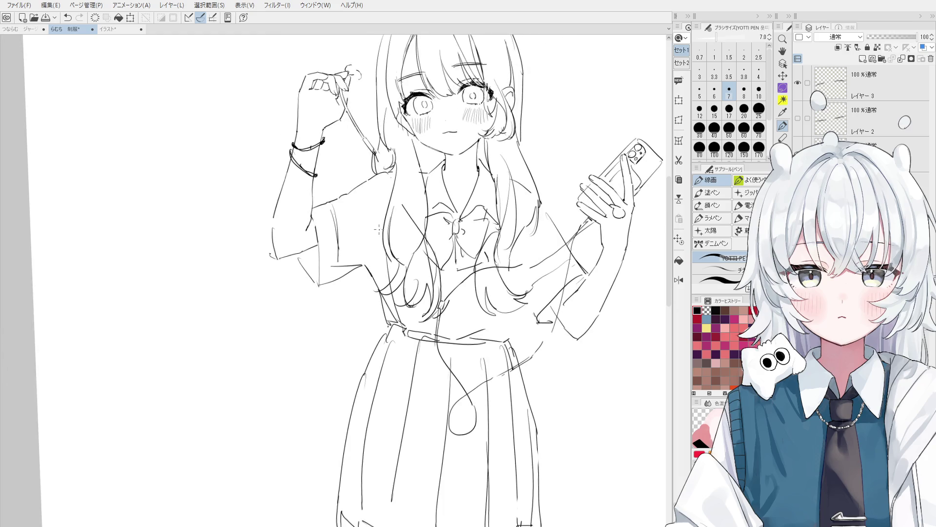
- Draw a vertical fold line on the left sleeve
key("ctrl+z")
left_click_drag(365, 188, 368, 258)
key("ctrl+z")
left_click_drag(363, 184, 369, 265)
key("ctrl+z")
key("e")
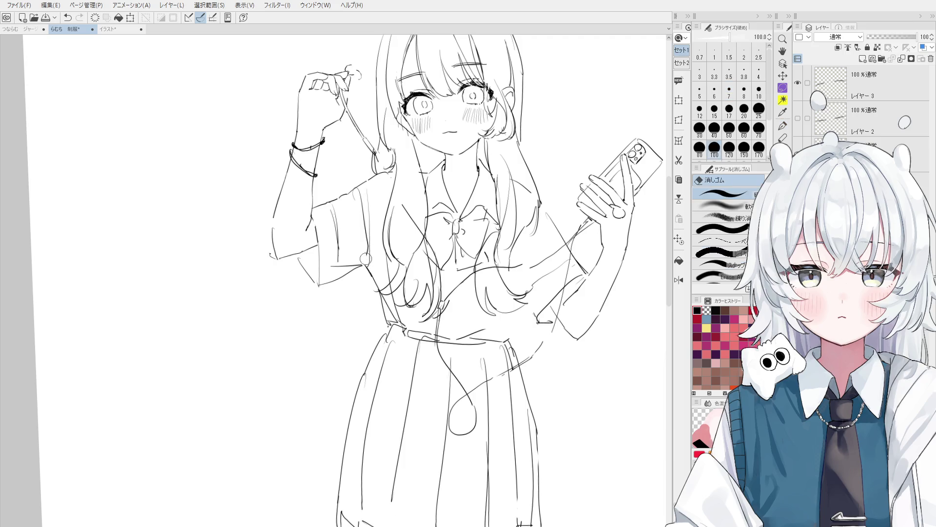
key("p")
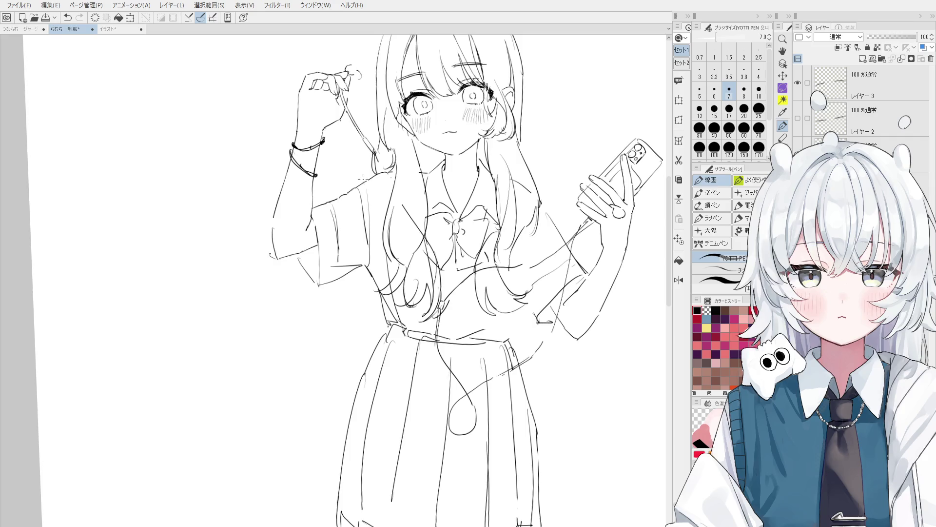
- Extend the sleeve line slightly to the right
key("e")
scroll(346, 204, "up", 3)
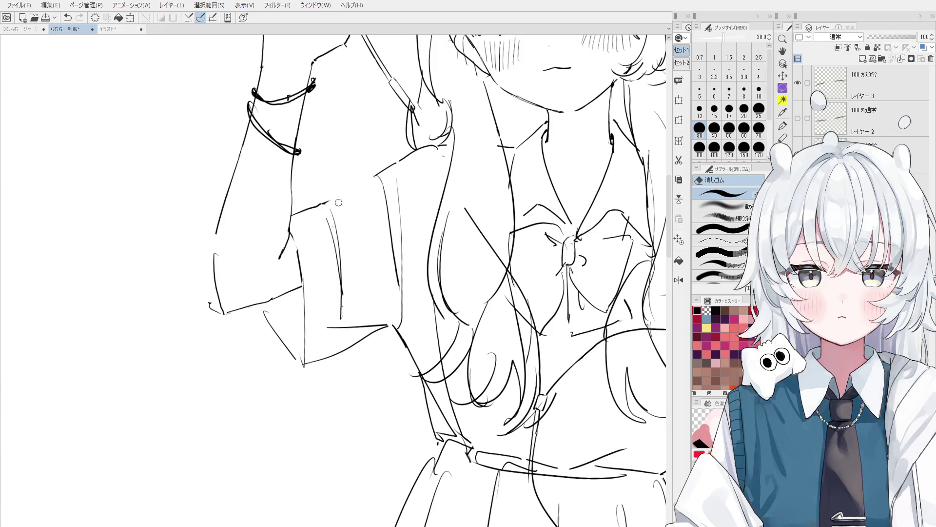
key("p")
left_click_drag(319, 205, 333, 199)
key("e")
key("p")
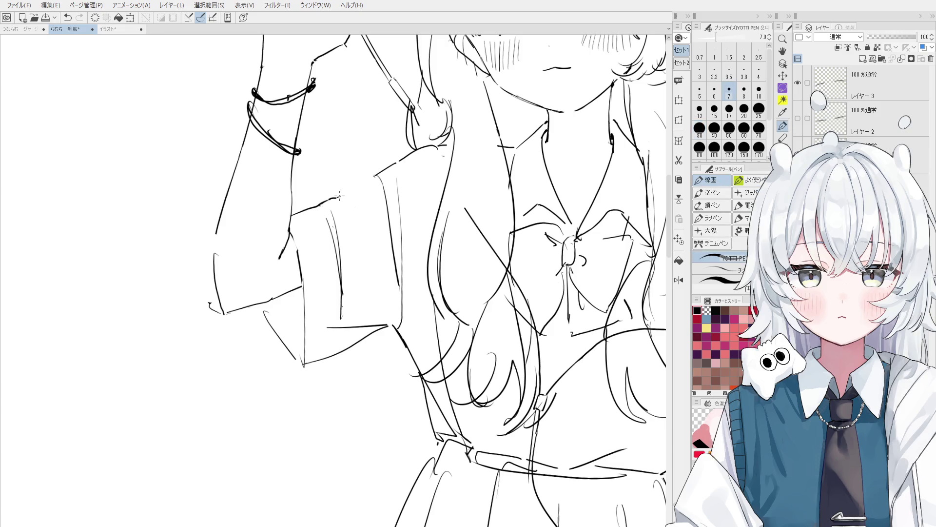
- Remove the stray shoulder stroke and enlarge the eraser to size 80
scroll(373, 181, "down", 2)
key("ctrl+z")
left_click_drag(373, 177, 349, 188)
key("ctrl+z")
scroll(368, 176, "down", 2)
key("e")
key("bracketright")
key("bracketright")
key("bracketright")
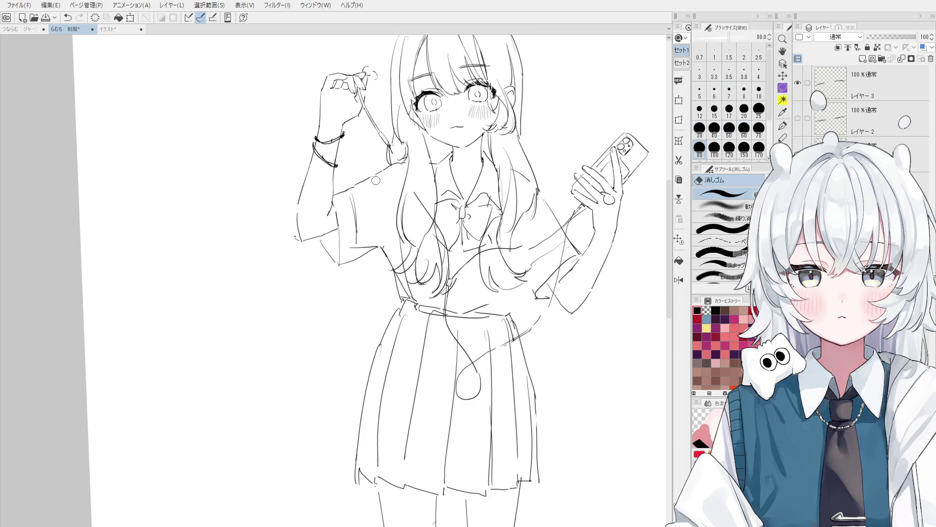
- Draw a second vertical fold line on the sleeve
key("p")
left_click_drag(384, 186, 388, 246)
key("ctrl+z")
left_click_drag(380, 175, 388, 244)
- Undo the last strokes and flip the canvas horizontally to check the drawing
key("ctrl+plus")
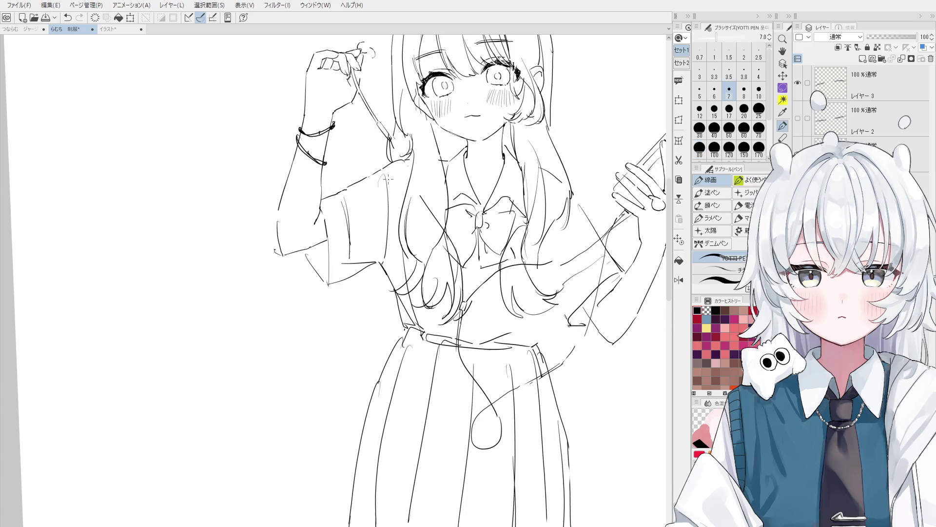
key("e")
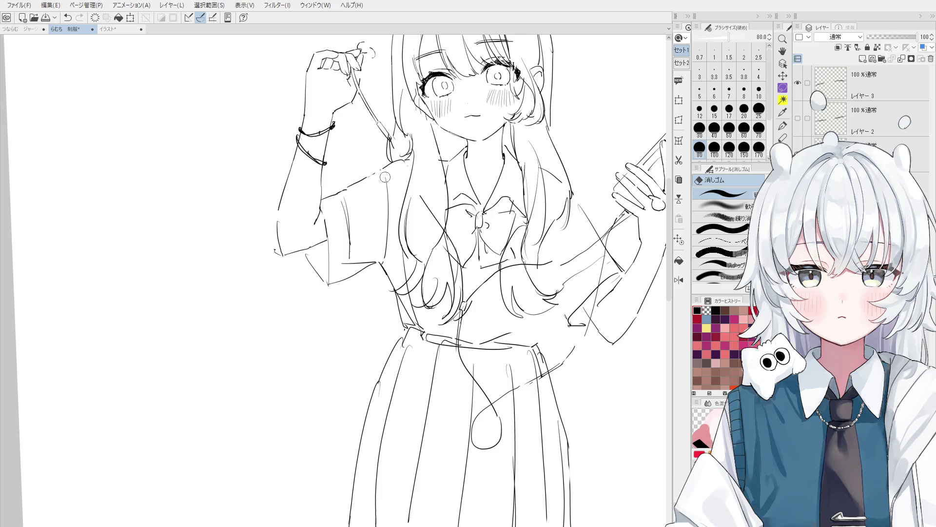
scroll(381, 177, "up", 1)
key("p")
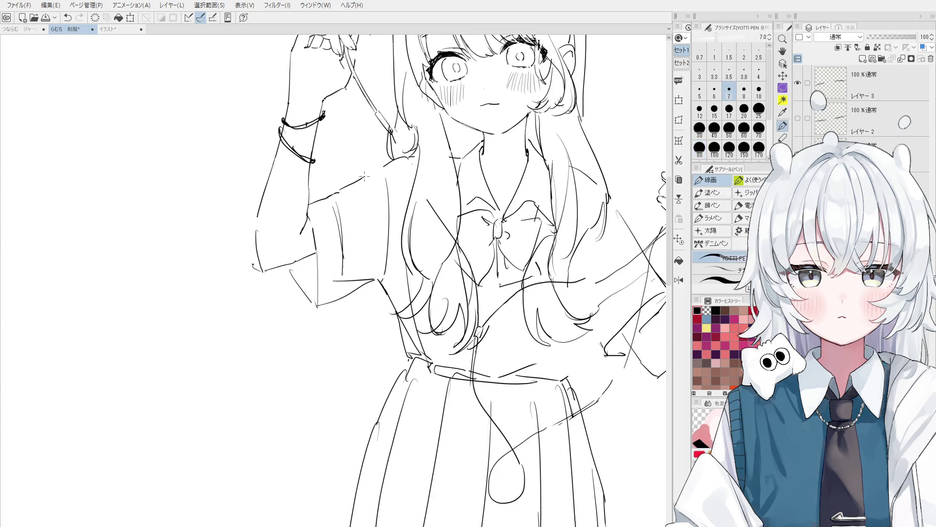
key("ctrl+z")
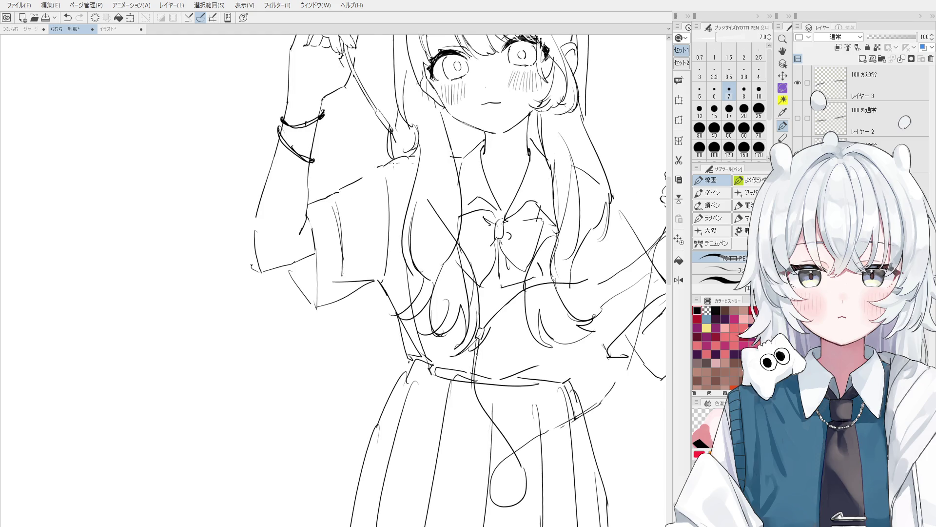
key("h")
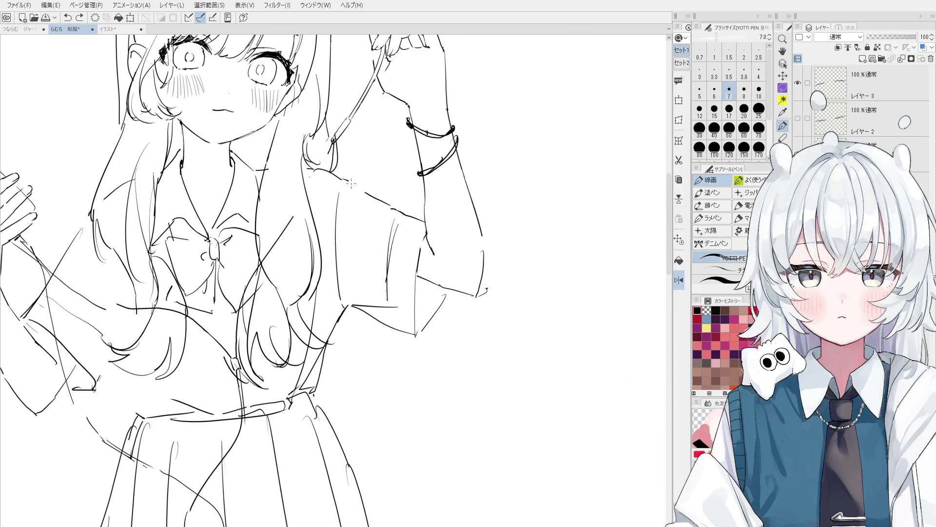
- Recentre the view on the figure, alternating pen and eraser around the sleeve
scroll(356, 190, "down", 1)
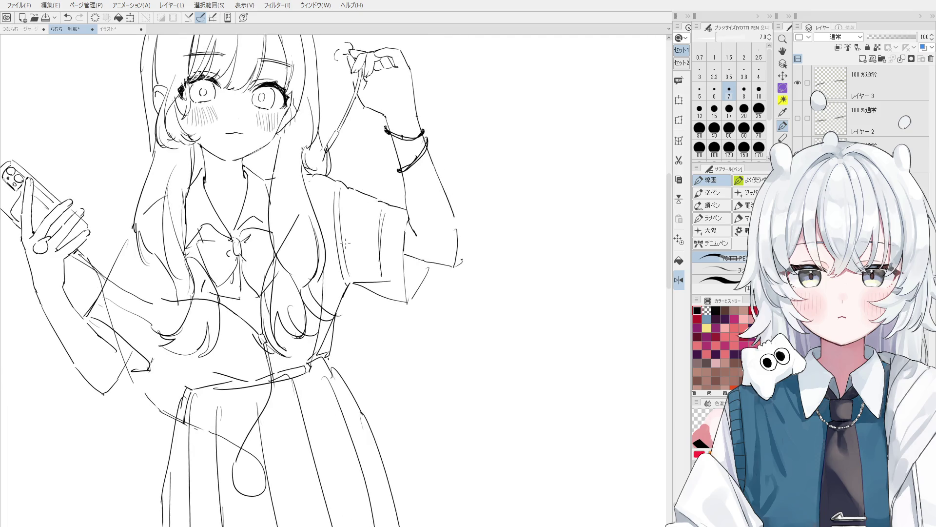
scroll(347, 260, "down", 1)
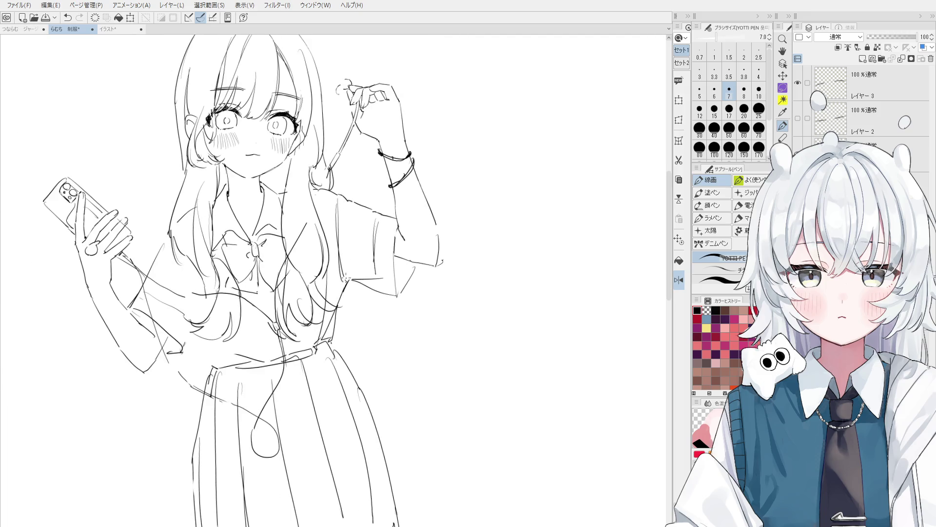
key("e")
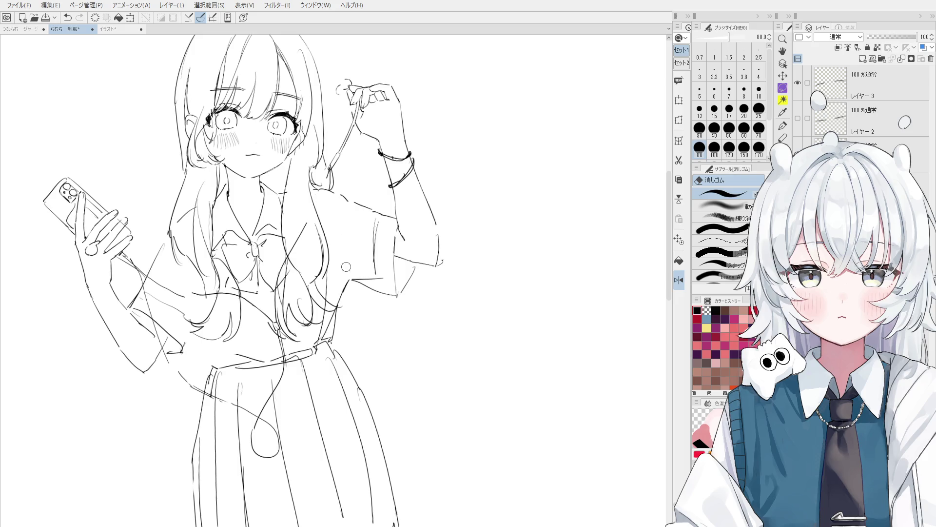
key("p")
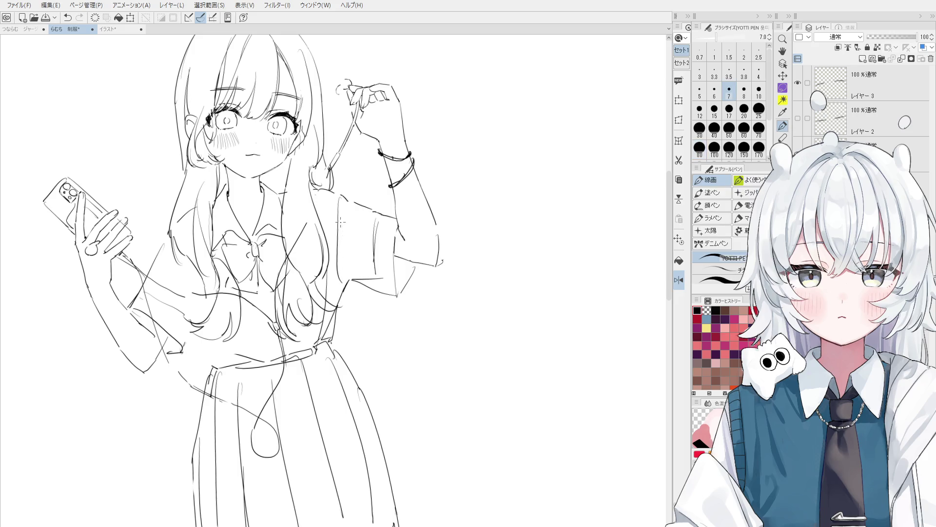
scroll(340, 222, "down", 1)
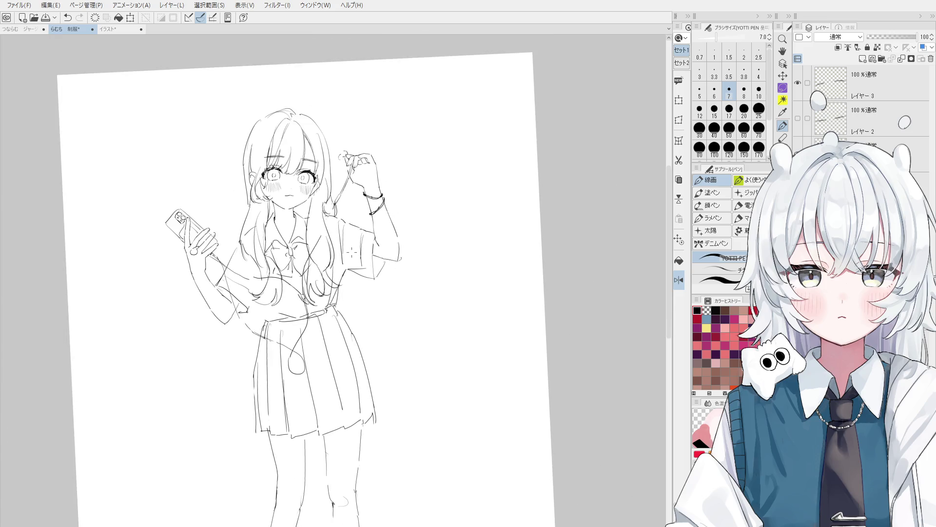
left_click_drag(341, 222, 380, 205)
scroll(371, 199, "up", 2)
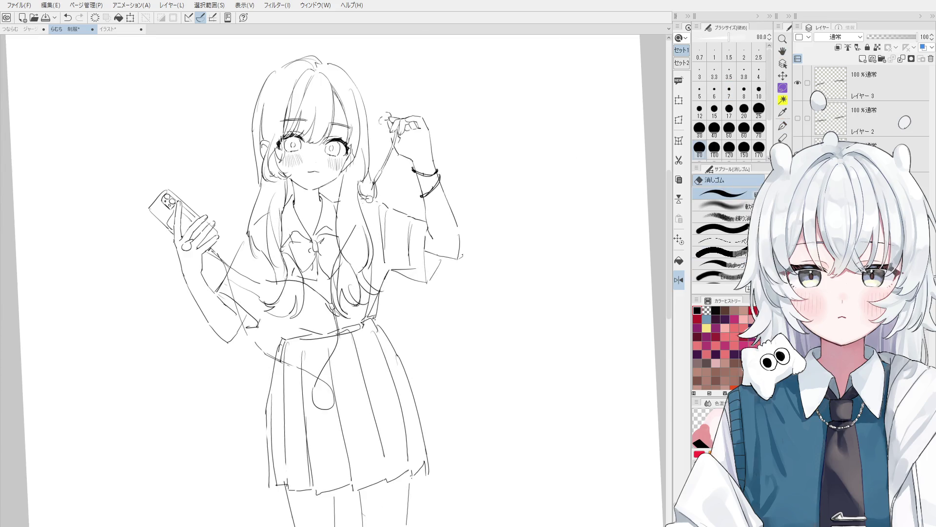
scroll(385, 205, "up", 1)
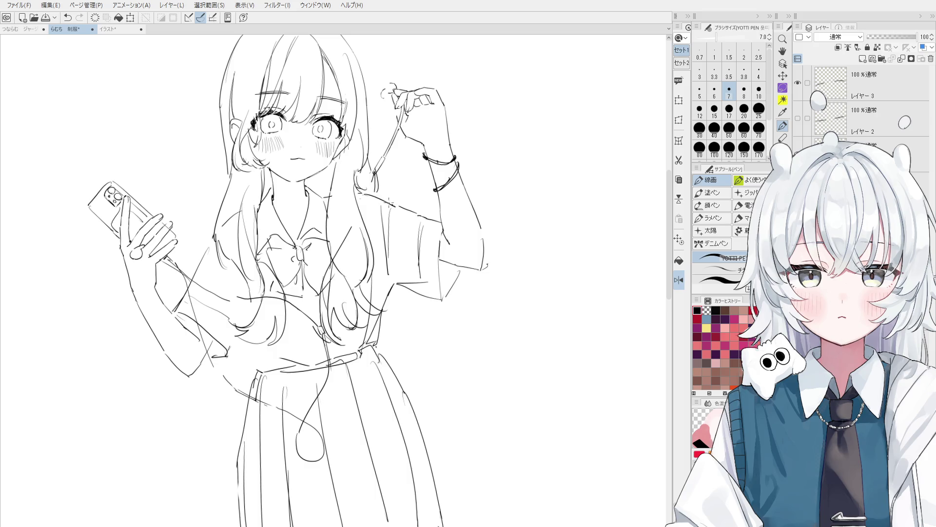
scroll(392, 206, "down", 1)
key("e")
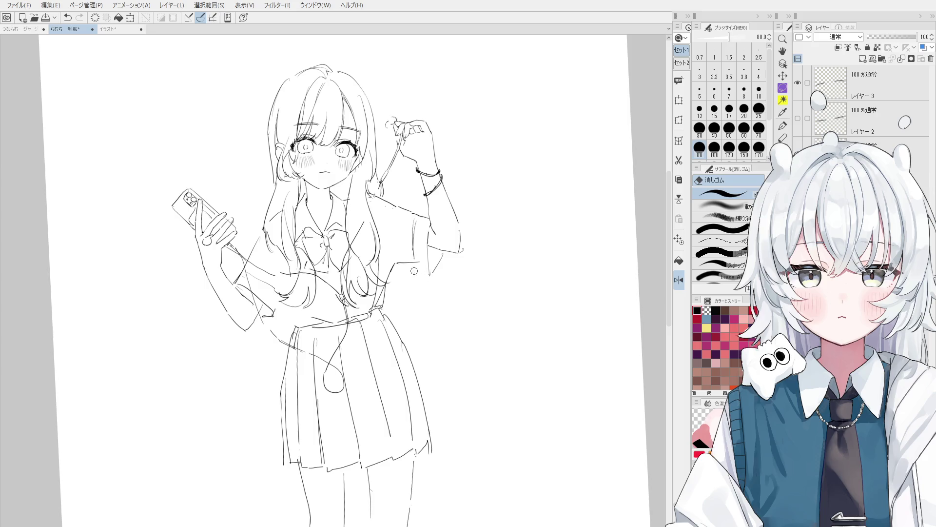
key("p")
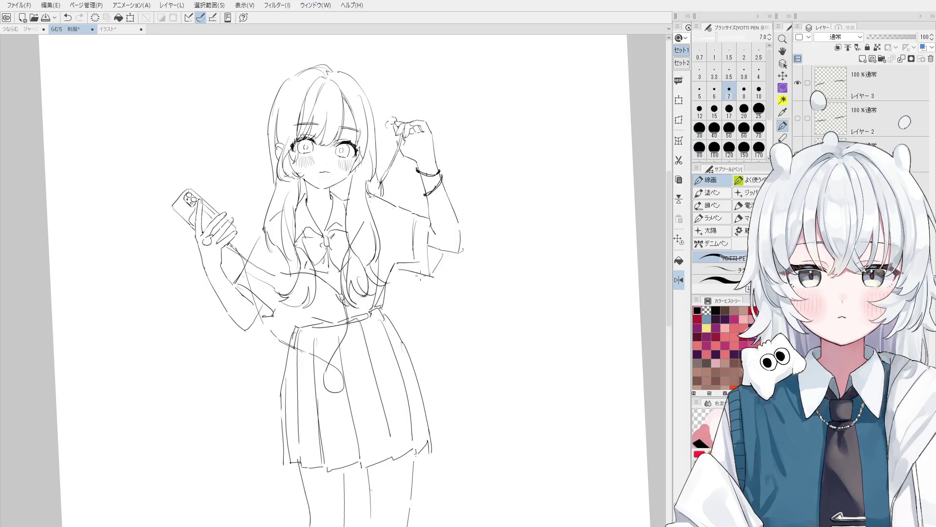
- Tilt the canvas and add a new line to the shirt
left_click_drag(431, 277, 439, 263)
key("e")
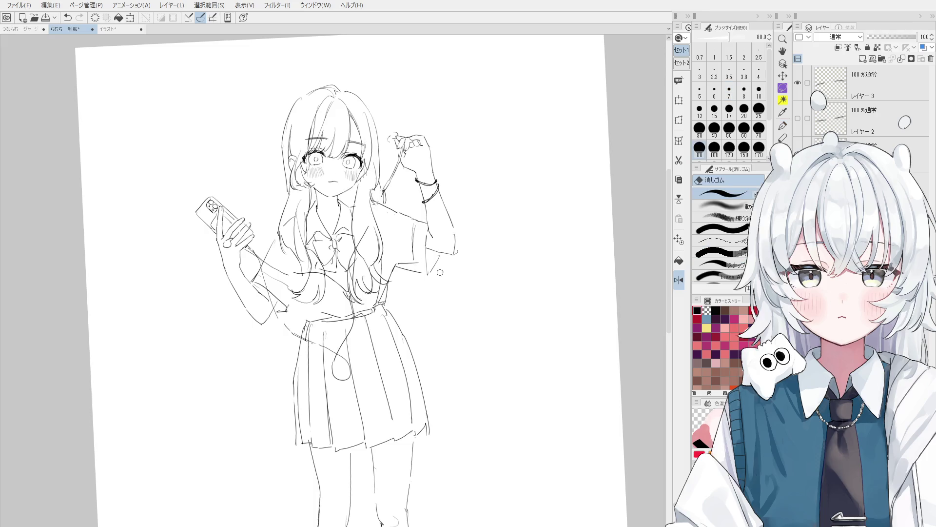
scroll(429, 263, "up", 2)
scroll(424, 271, "up", 1)
key("p")
left_click_drag(415, 276, 439, 232)
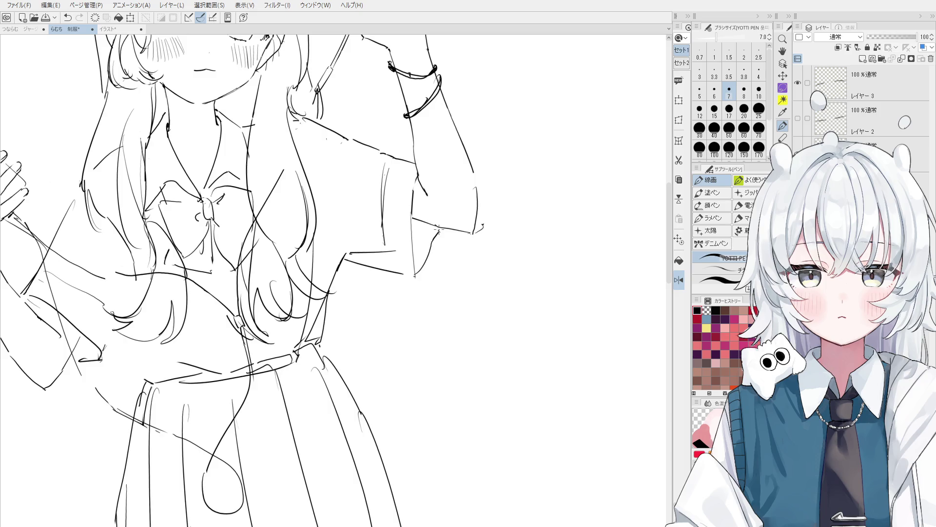
- Try a short stroke on the figure and undo it
scroll(439, 234, "down", 1)
key("e")
key("p")
mouse_move(366, 247)
left_mouse_down()
mouse_move(415, 252)
mouse_move(383, 251)
mouse_move(411, 244)
mouse_move(403, 241)
mouse_move(405, 262)
mouse_move(369, 256)
mouse_move(412, 197)
left_mouse_up()
key("ctrl+z")
key("ctrl+z")
scroll(405, 247, "down", 1)
key("ctrl+z")
key("ctrl+z")
key("ctrl+z")
scroll(397, 253, "down", 1)
key("ctrl+z")
key("ctrl+z")
scroll(390, 248, "down", 2)
scroll(381, 251, "up", 5)
- Rotate the view about 15° clockwise and redraw the earphone cord by the raised hand
key("h")
key("e")
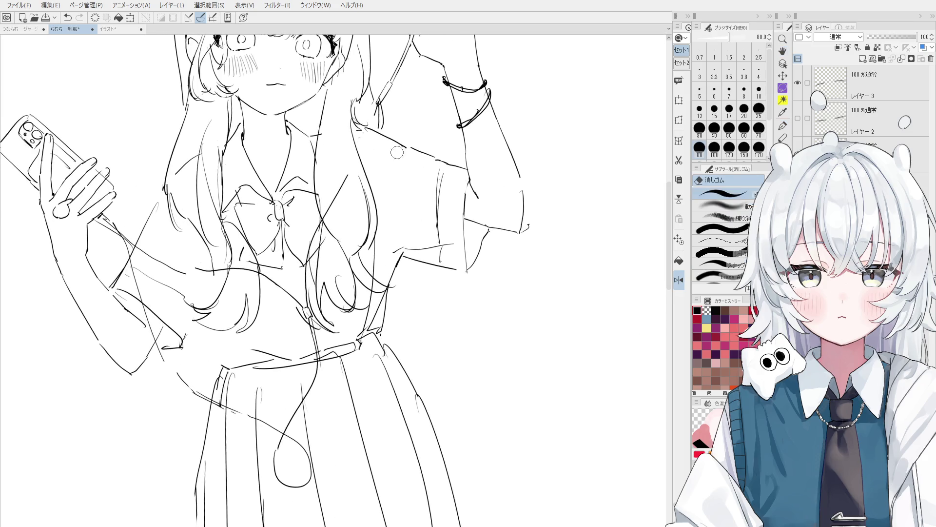
scroll(373, 145, "down", 3)
mouse_move(382, 165)
left_mouse_down()
mouse_move(403, 139)
mouse_move(433, 162)
mouse_move(378, 136)
left_mouse_up()
scroll(433, 162, "up", 1)
key("p")
key("e")
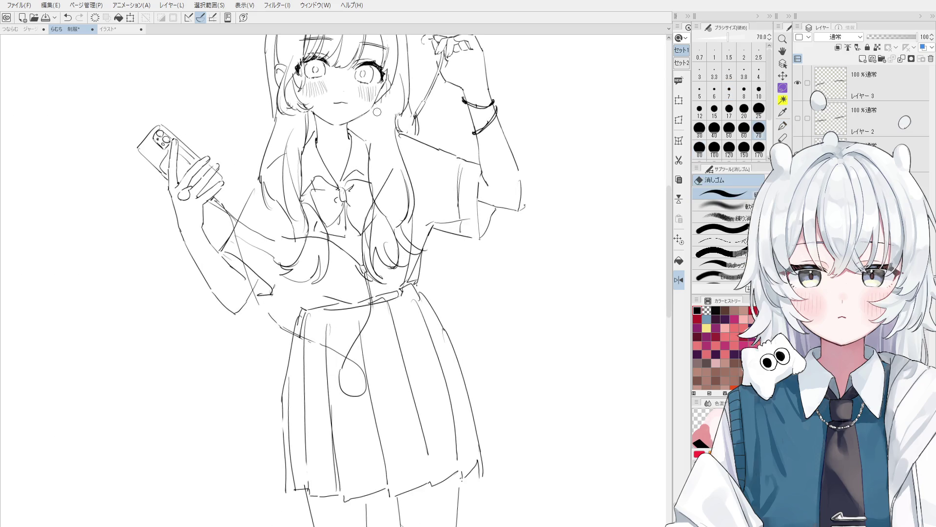
key("p")
scroll(363, 140, "down", 3)
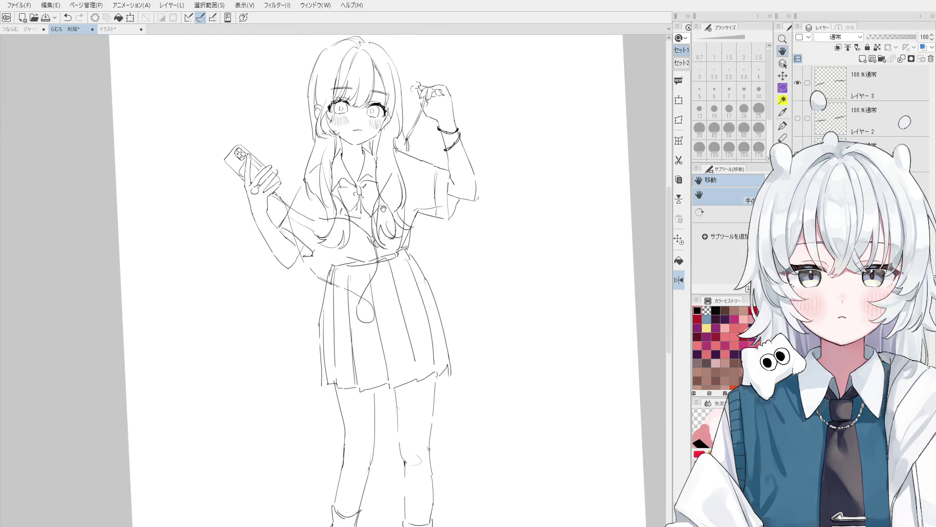
key("ctrl+z")
left_click_drag(413, 99, 404, 130)
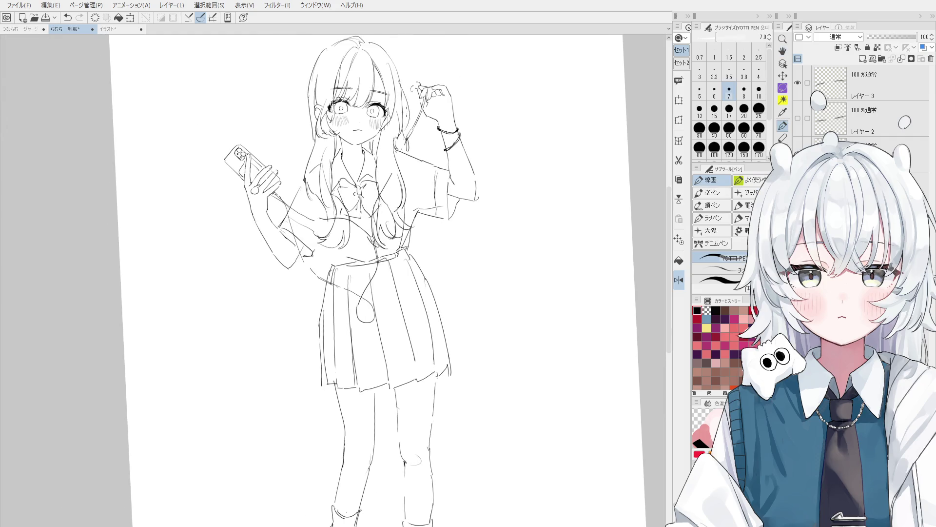
scroll(409, 141, "up", 5)
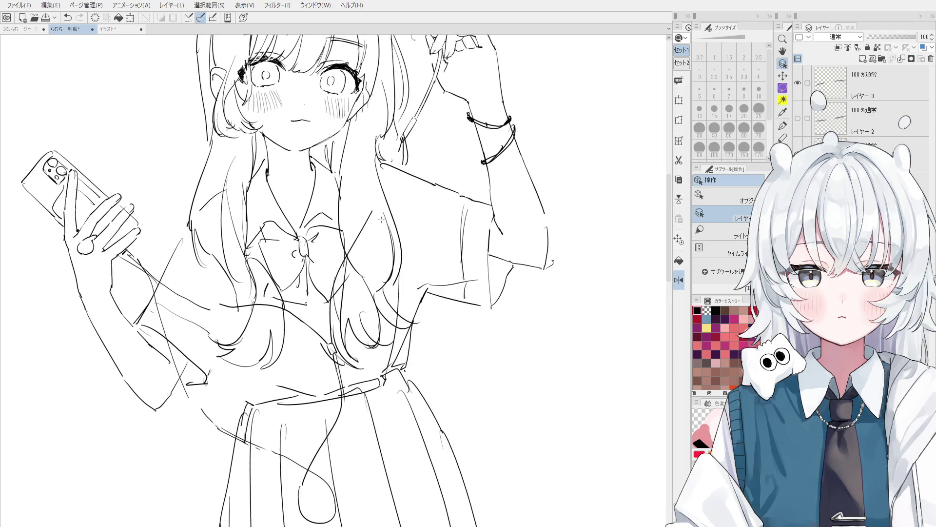
- Try a trial line near the bow with the 線画 pen, undoing both attempts
key("p")
left_click_drag(396, 140, 374, 210)
key("ctrl+z")
left_click_drag(396, 144, 380, 199)
key("ctrl+z")
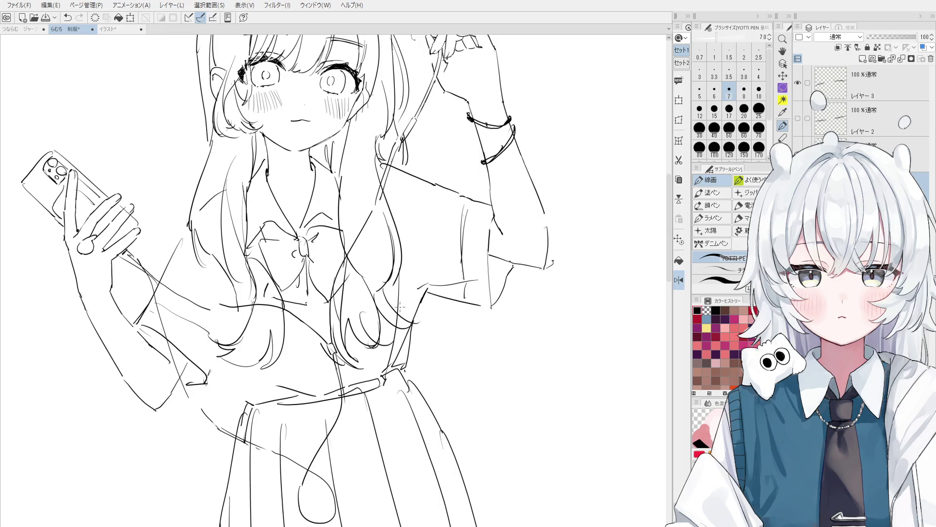
scroll(400, 306, "up", 5)
scroll(367, 352, "down", 5)
- Compare the sketch with and without the bow line using Ctrl+Z and Ctrl+Y
key("p")
key("ctrl+z")
key("ctrl+y")
key("ctrl+z")
key("ctrl+y")
key("ctrl+z")
key("ctrl+y")
- Settle on keeping the extended line near the bow
key("b")
key("p")
key("ctrl+z")
key("ctrl+y")
key("ctrl+z")
key("ctrl+y")
key("ctrl+z")
key("ctrl+y")
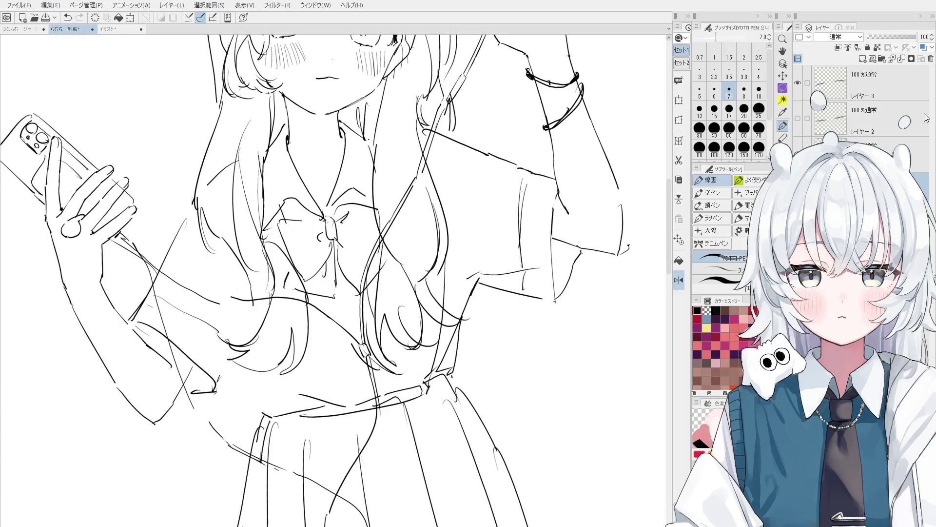
- Place small marks near the bow and undo them
key("e")
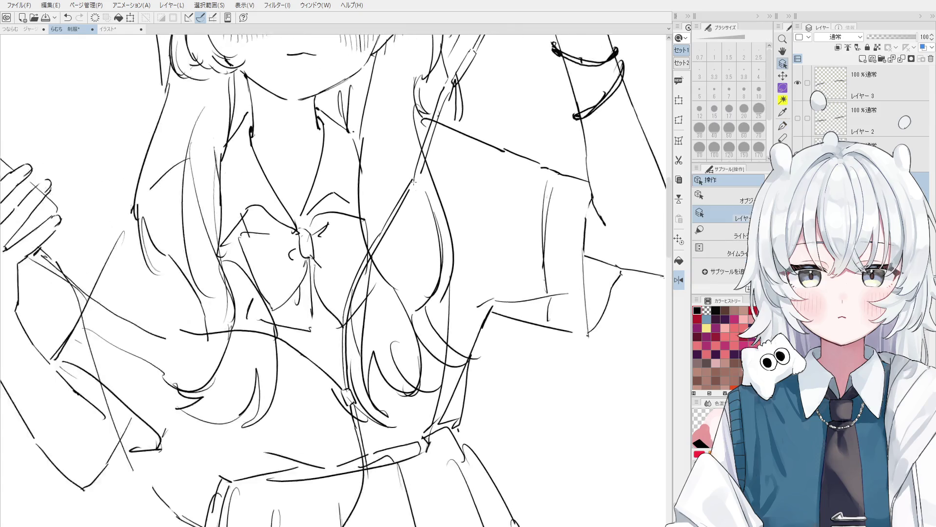
scroll(420, 175, "up", 3)
scroll(420, 175, "down", 3)
key("p")
left_click(418, 177)
key("ctrl+z")
left_click(417, 177)
key("ctrl+z")
- Add a short mark, then flip the canvas view horizontally to check proportions
left_click(413, 181)
scroll(418, 177, "down", 2)
key("h")
key("ctrl+z")
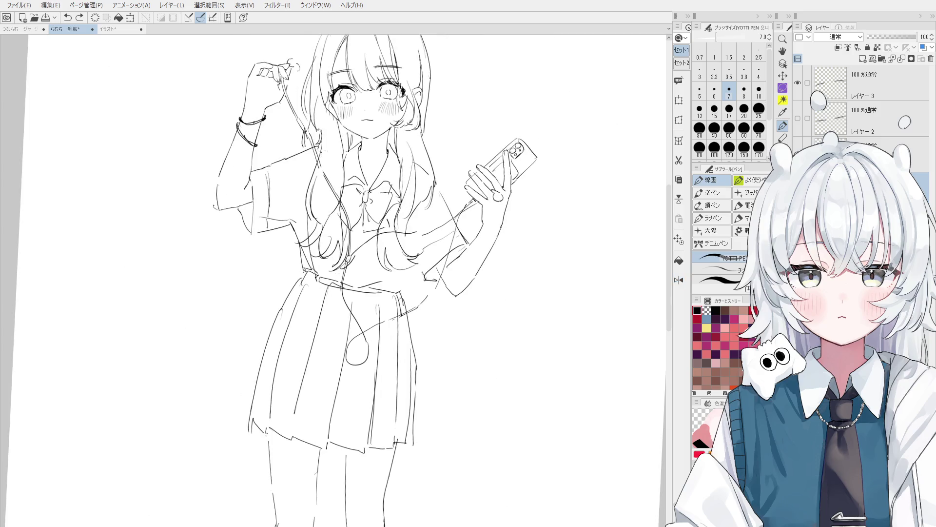
- Set the 消しゴム eraser to size 25 and test-erase a small spot of linework
key("e")
scroll(319, 143, "up", 2)
key("bracketleft")
left_click(328, 183)
key("p")
key("ctrl+z")
key("e")
key("p")
- Draw the hair strand beside the face with the 線画 pen, redoing it several times
left_click_drag(312, 141, 333, 199)
key("ctrl+z")
key("ctrl+z")
key("ctrl+z")
key("ctrl+y")
key("ctrl+z")
key("ctrl+y")
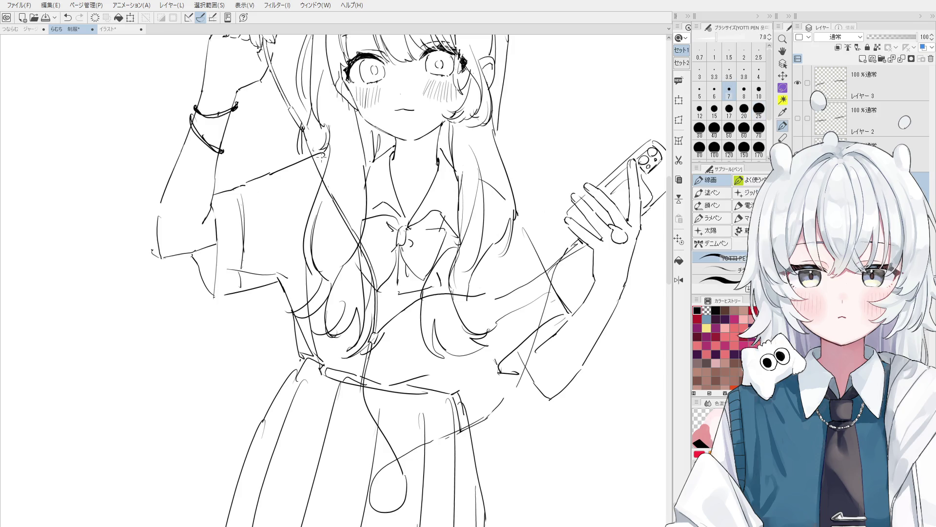
key("e")
scroll(320, 161, "up", 1)
key("p")
left_click_drag(301, 124, 332, 198)
key("ctrl+z")
left_click_drag(302, 131, 337, 204)
- Erase the rough lower part of the hair strand with the eraser at size 40
key("e")
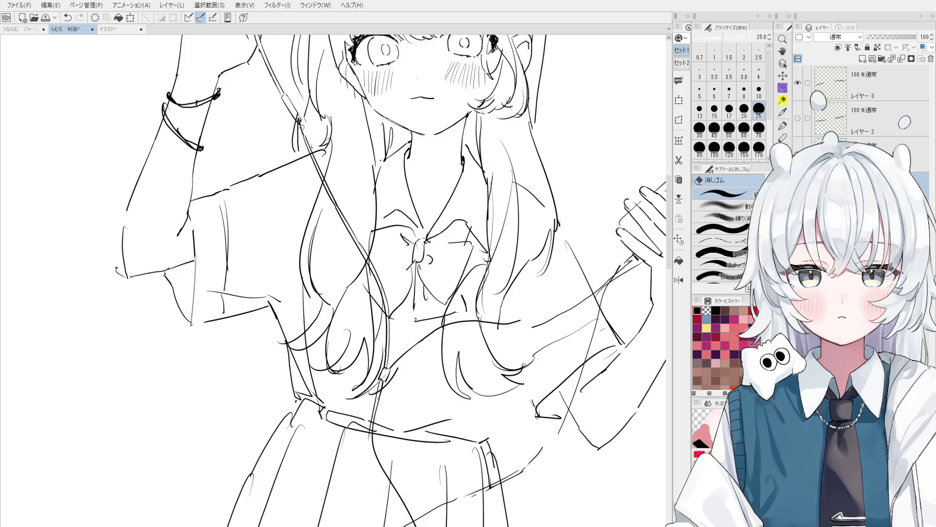
key("p")
scroll(307, 161, "up", 3)
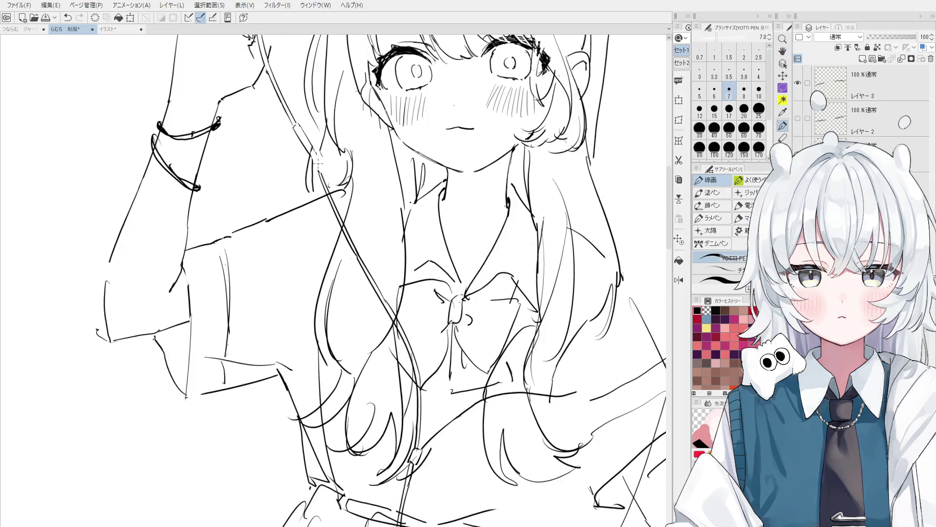
key("e")
key("bracketright")
key("bracketright")
mouse_move(307, 200)
left_mouse_down()
mouse_move(309, 174)
mouse_move(310, 185)
left_mouse_up()
- Redraw the hair strand top and try short extra hair strokes, undoing them
key("p")
left_click_drag(303, 138, 312, 140)
left_click_drag(307, 142, 321, 178)
key("ctrl+z")
left_click_drag(315, 147, 322, 174)
key("ctrl+z")
scroll(321, 176, "down", 2)
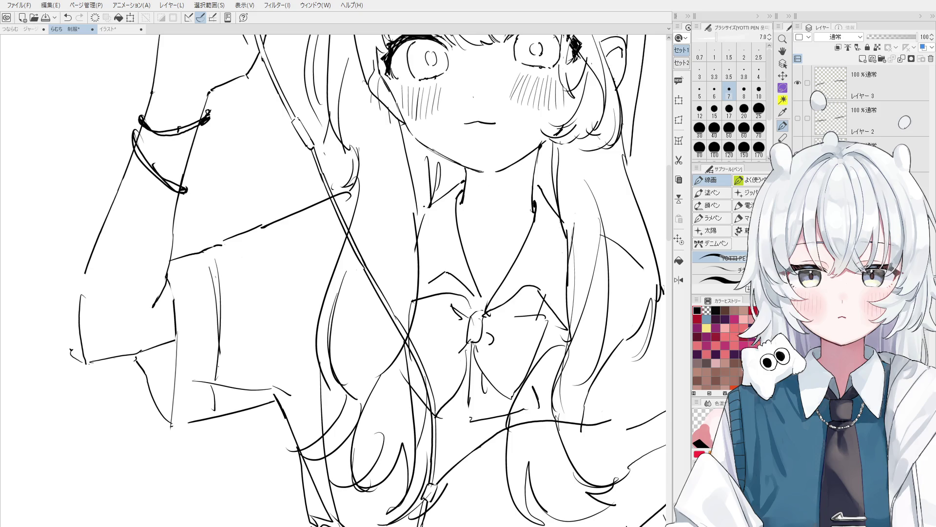
- Erase the stray hair strokes beside the face using the transparent colour
scroll(375, 301, "down", 3)
key("o")
scroll(350, 237, "up", 4)
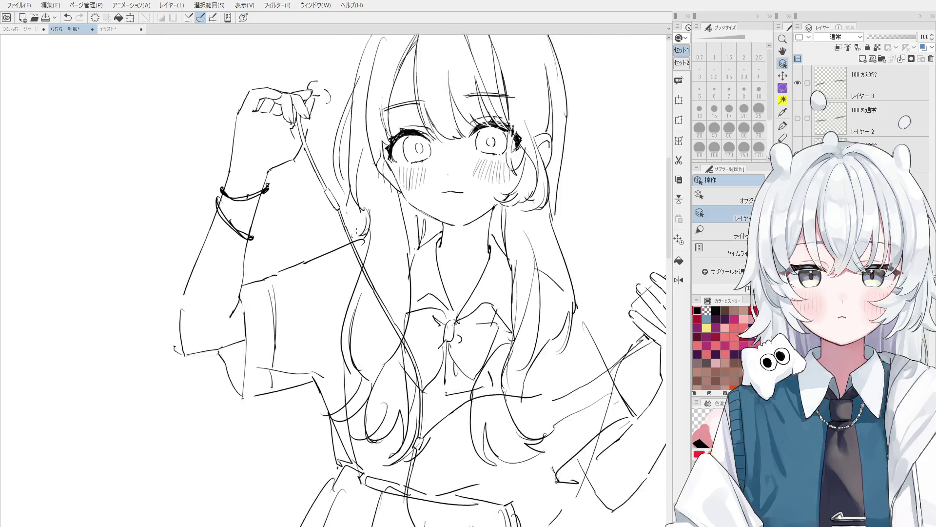
left_click(366, 239, "alt")
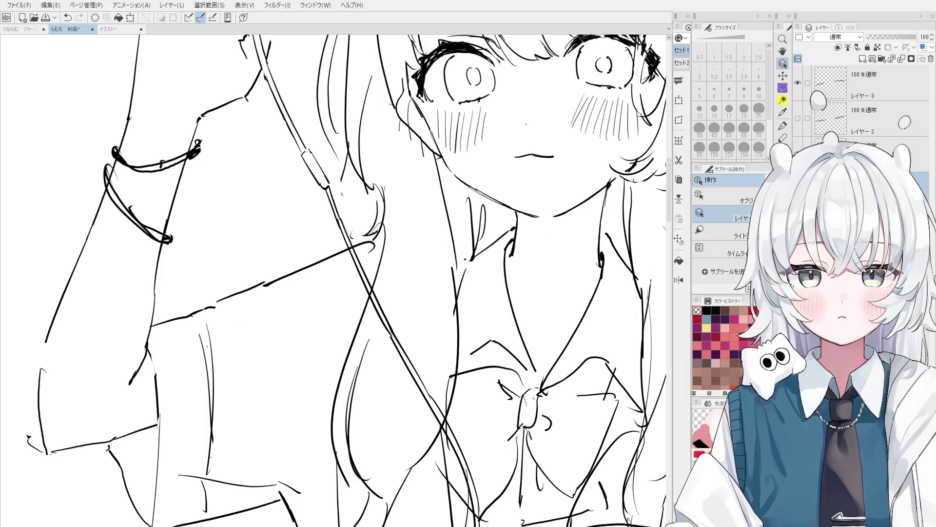
scroll(368, 234, "up", 2)
key("e")
mouse_move(344, 242)
left_mouse_down()
mouse_move(376, 209)
mouse_move(382, 147)
left_mouse_up()
- Try a short stroke near the sleeve, undo it, and mirror the canvas to check
scroll(382, 188, "down", 3)
key("p")
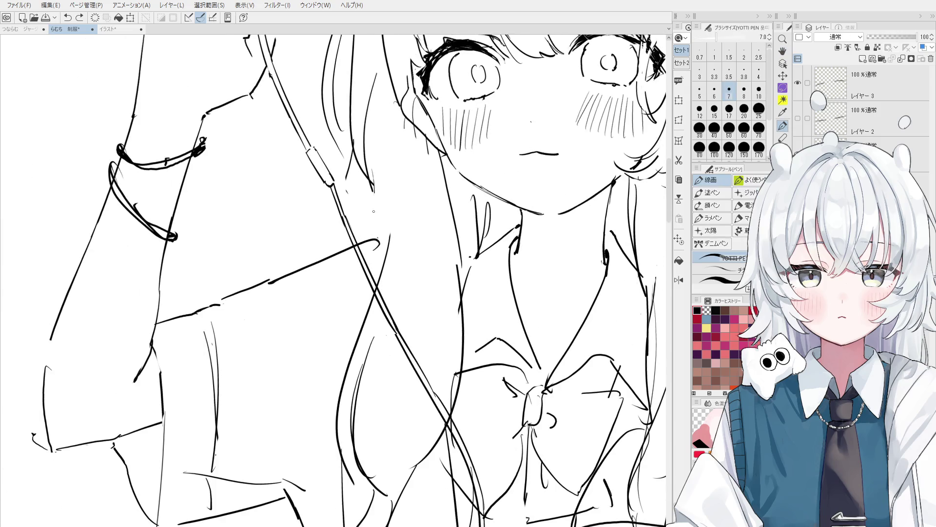
scroll(374, 210, "down", 1)
scroll(371, 231, "down", 2)
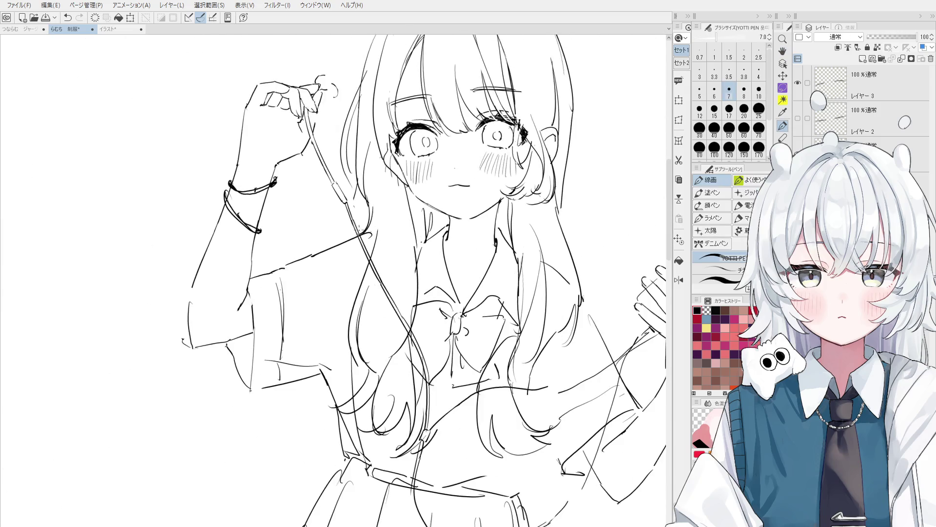
scroll(336, 263, "down", 1)
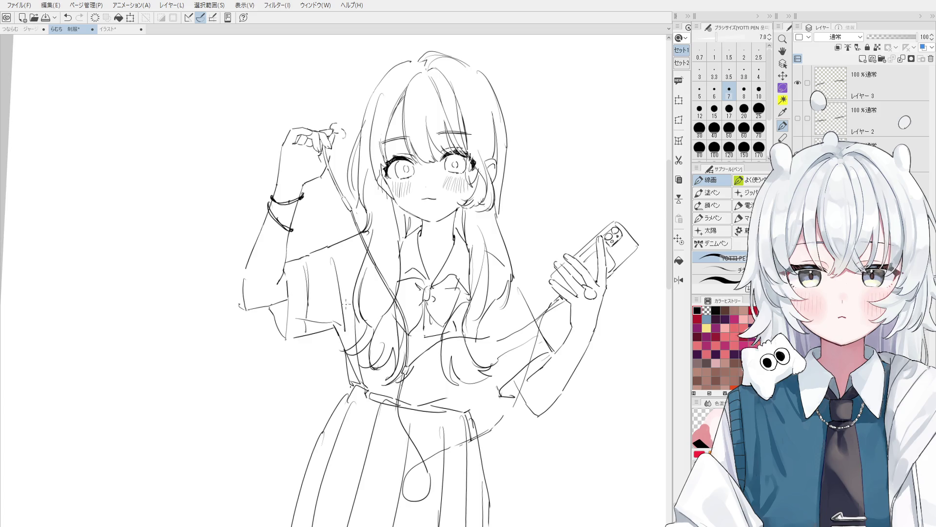
mouse_move(349, 249)
left_mouse_down()
mouse_move(336, 286)
mouse_move(332, 279)
mouse_move(408, 238)
left_mouse_up()
key("ctrl+z")
key("h")
left_click_drag(356, 294, 415, 270)
- Switch the line-art pen to a thinner size
key("e")
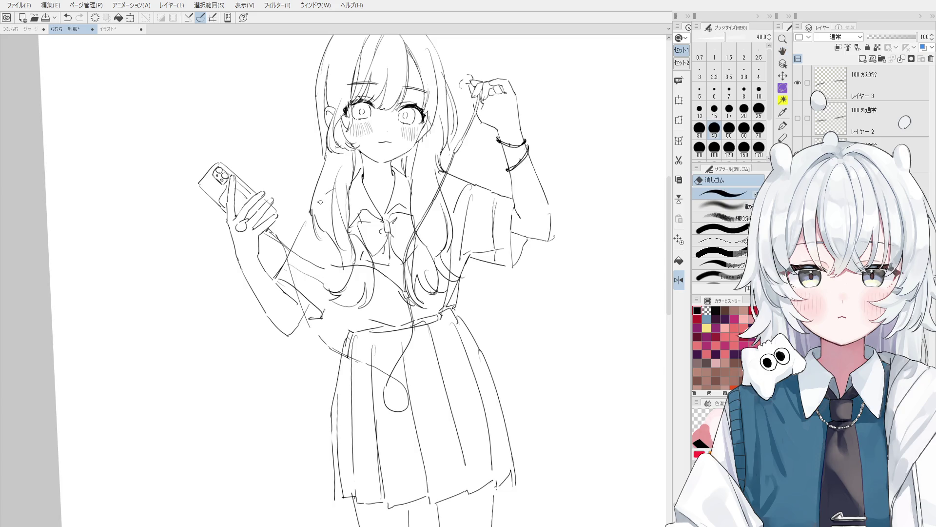
key("p")
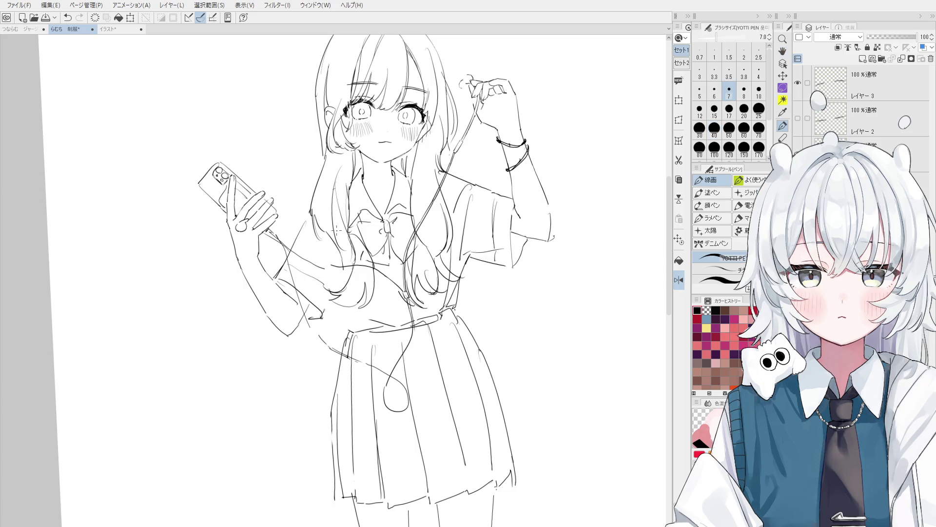
scroll(326, 221, "up", 1)
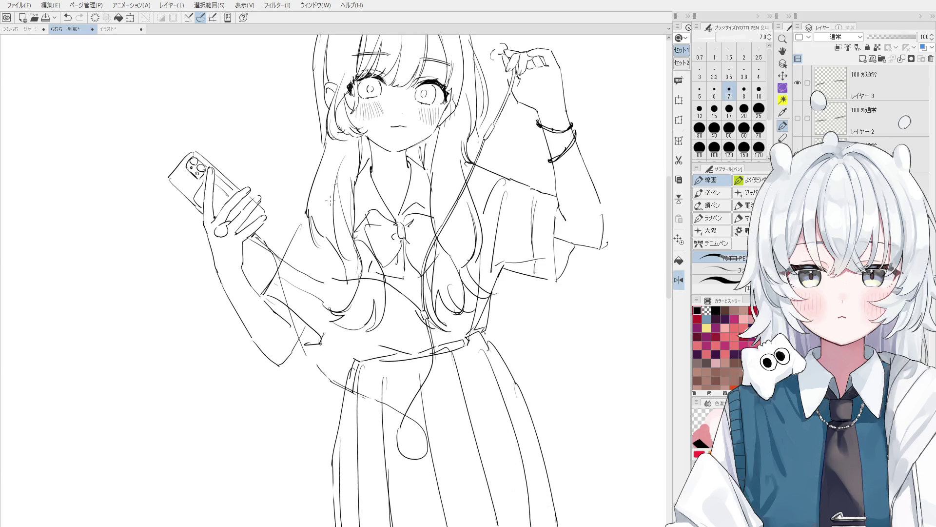
key("period")
scroll(326, 208, "up", 1)
scroll(326, 209, "down", 1)
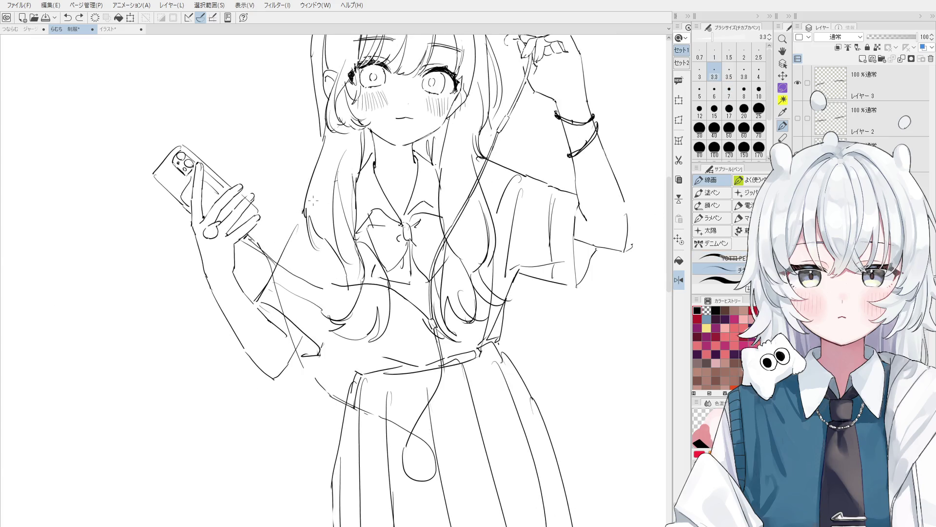
scroll(337, 183, "down", 1)
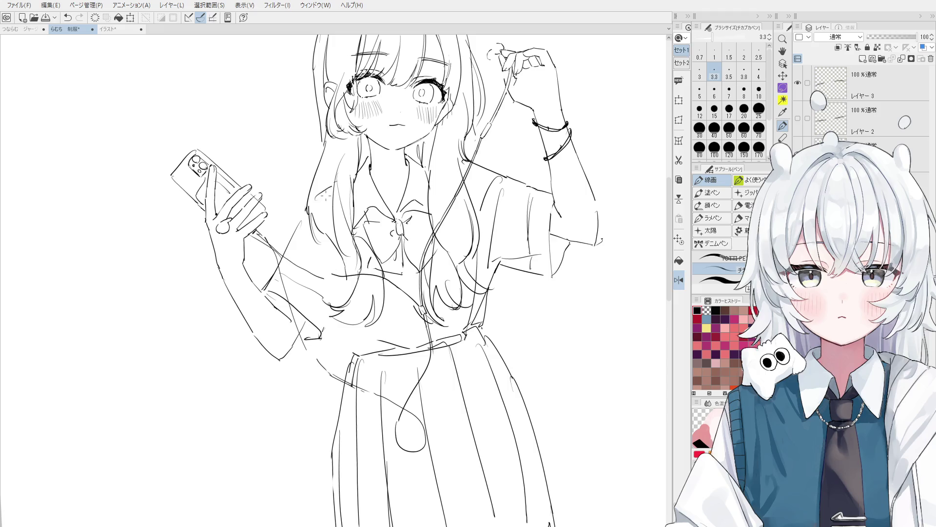
- Draw a new stroke along the girl's hair and fit the whole canvas in view
key("e")
key("p")
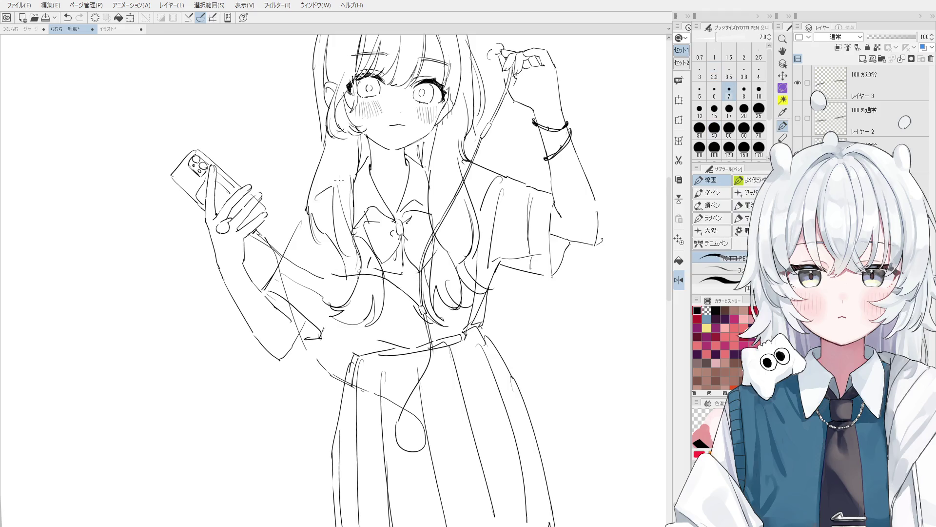
scroll(339, 175, "down", 1)
left_click_drag(334, 149, 344, 194)
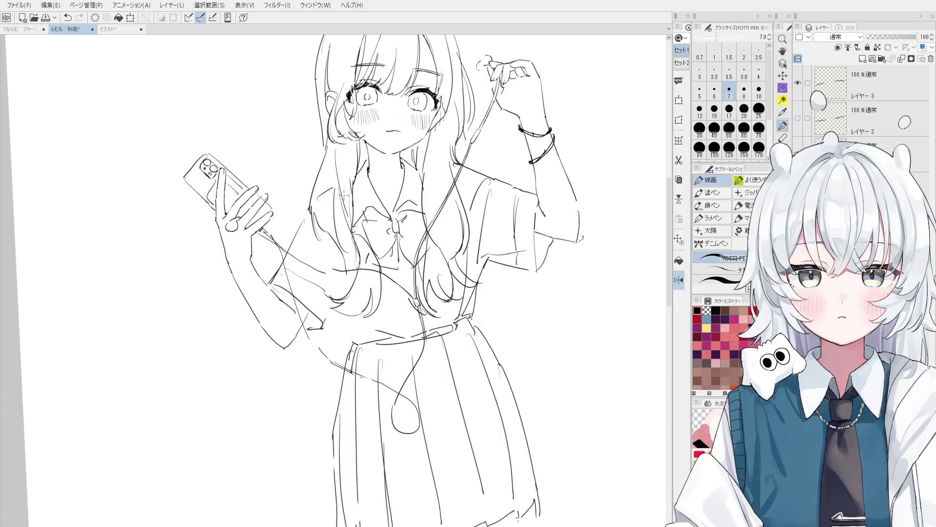
key("ctrl+0")
scroll(419, 160, "up", 4)
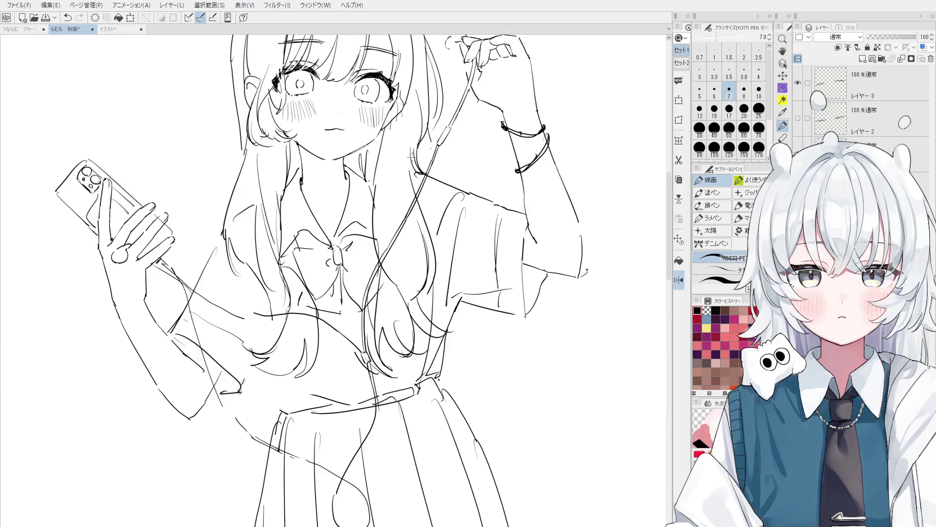
- Draw a curved hair strand with the line-art pen
key("e")
key("p")
scroll(422, 166, "up", 1)
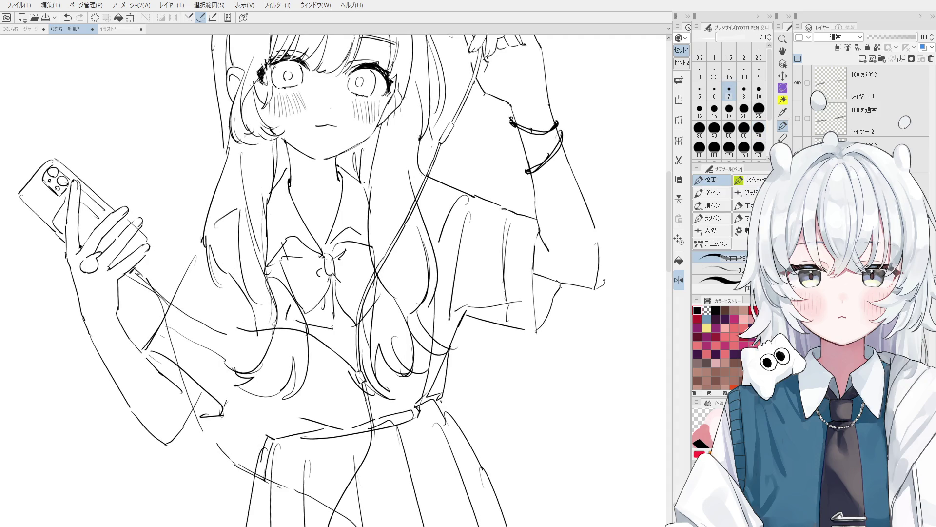
scroll(420, 168, "down", 1)
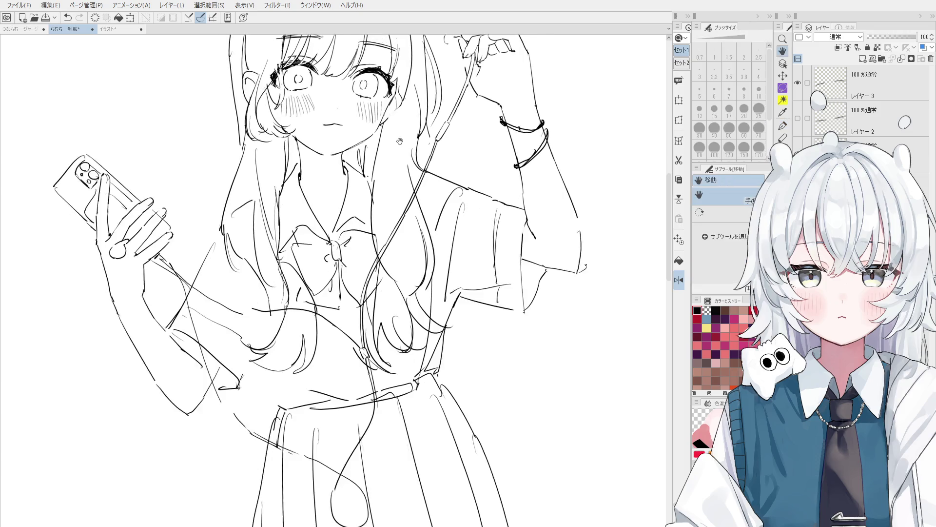
left_click_drag(432, 182, 442, 212)
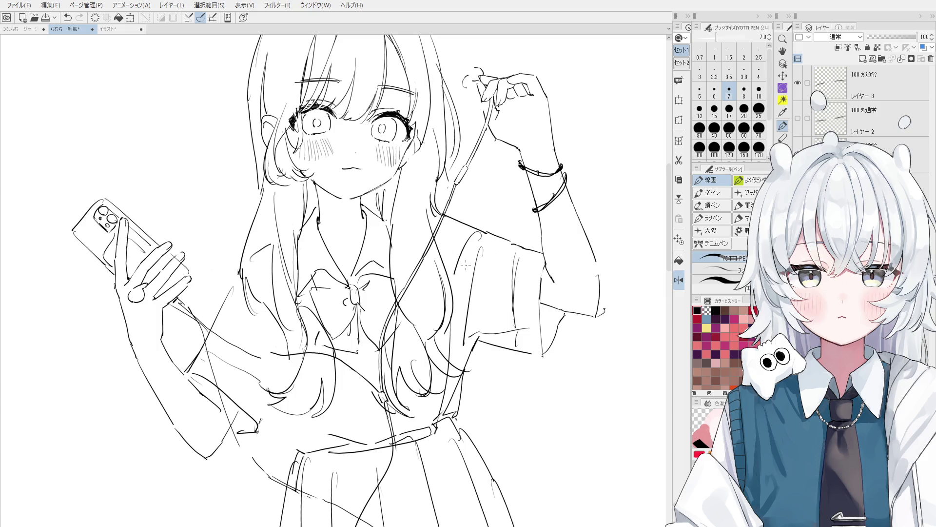
scroll(466, 265, "up", 2)
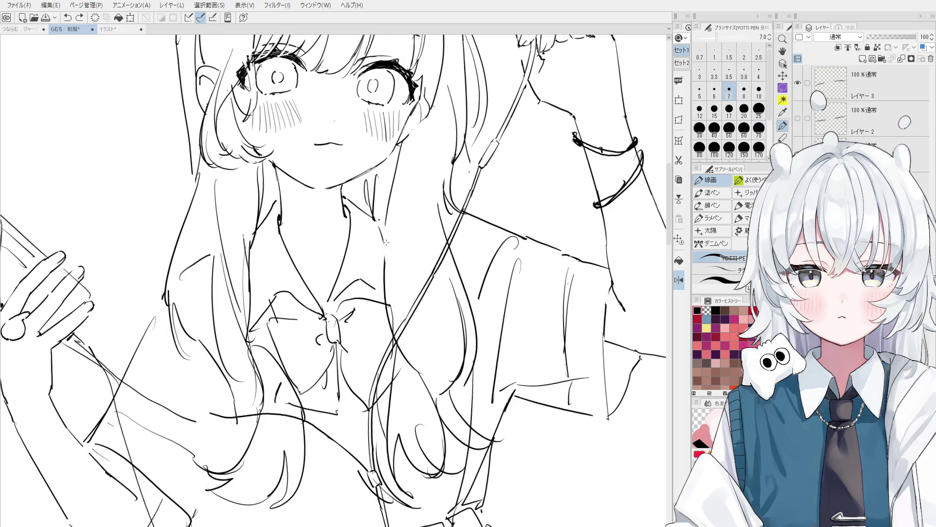
scroll(386, 242, "down", 1)
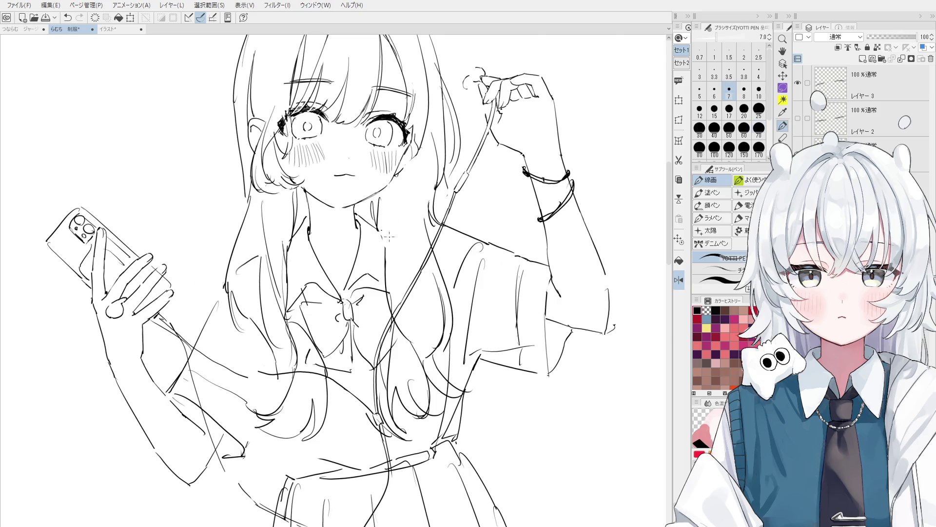
scroll(382, 233, "down", 1)
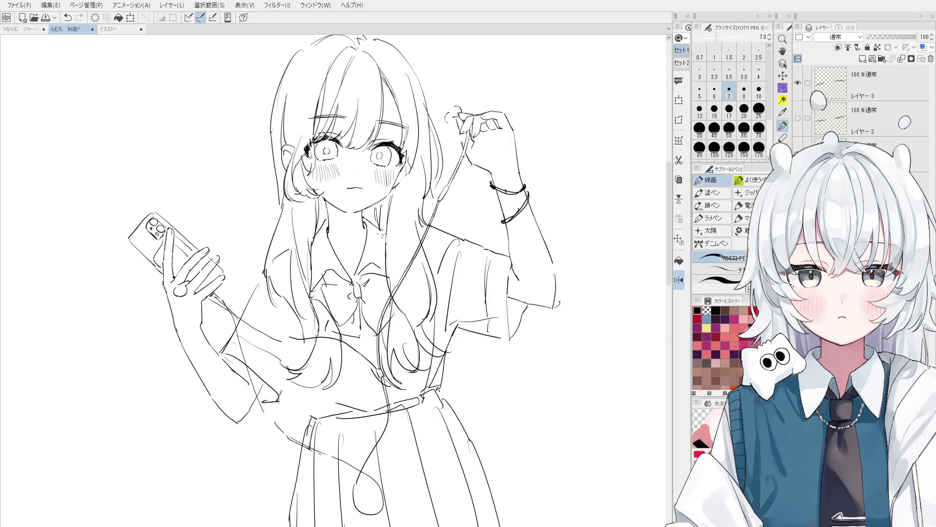
- Undo the previous neck stroke and redraw the short line along the neck
key("e")
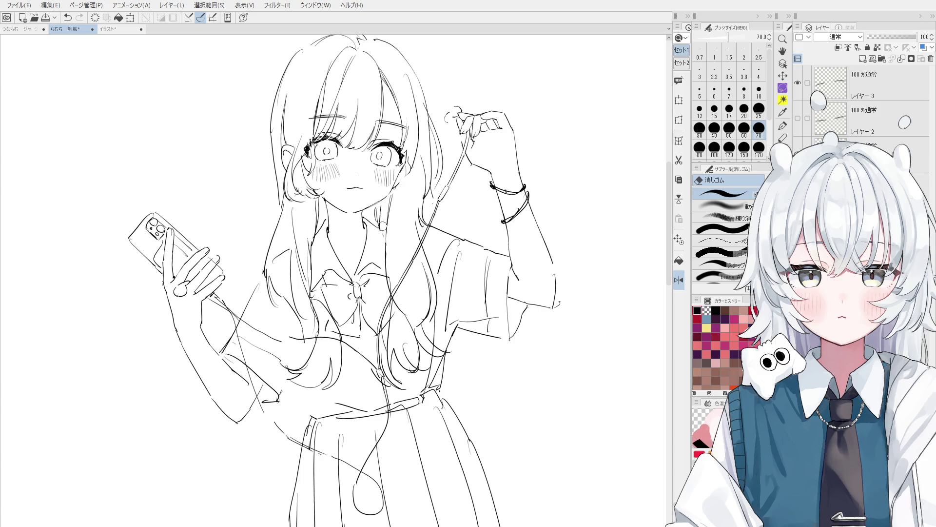
key("p")
scroll(383, 226, "up", 1)
key("e")
scroll(382, 226, "up", 1)
key("p")
scroll(383, 225, "up", 1)
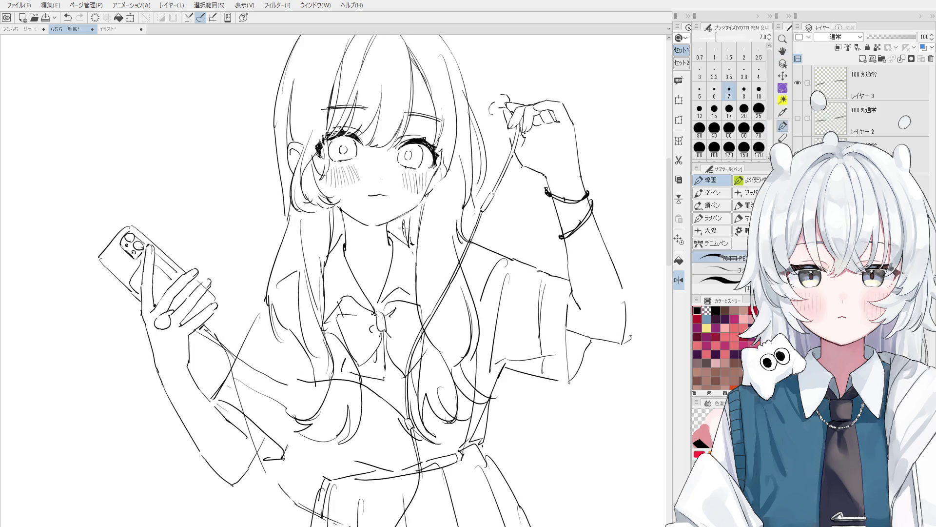
key("e")
key("p")
key("ctrl+z")
left_click_drag(402, 219, 410, 240)
- Redraw a short stroke more cleanly and erase part of the thin vertical hair line
key("e")
scroll(303, 218, "up", 3)
key("p")
key("ctrl+z")
left_click_drag(362, 209, 364, 242)
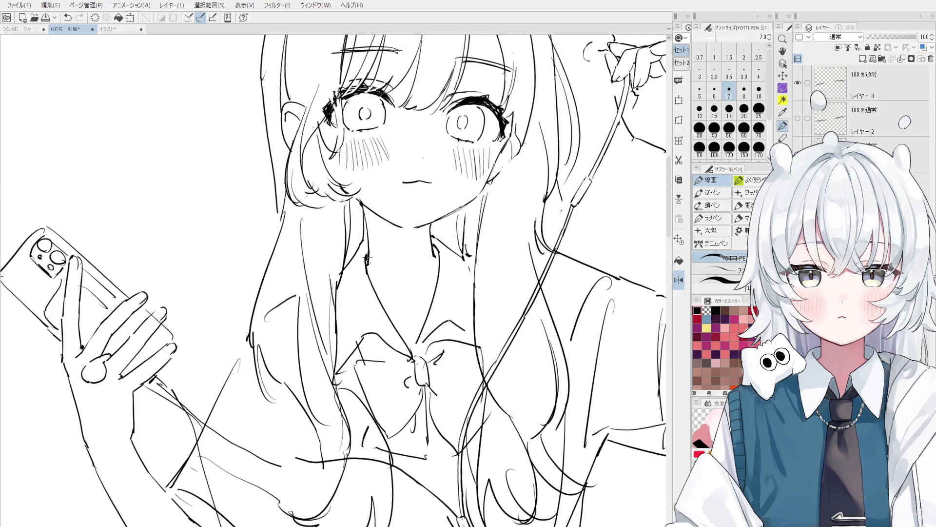
key("e")
left_click_drag(341, 273, 347, 242)
key("p")
- Show the blue plush-toy photo in the Sub View, zoomed and centred on the toy
left_click(2, 134)
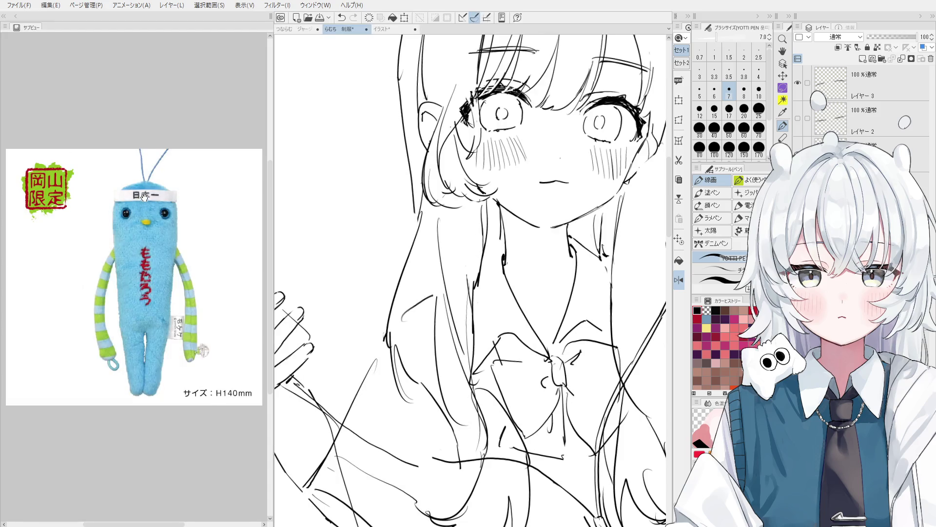
scroll(140, 210, "up", 3)
left_click_drag(138, 31, 139, 168)
scroll(138, 168, "down", 2)
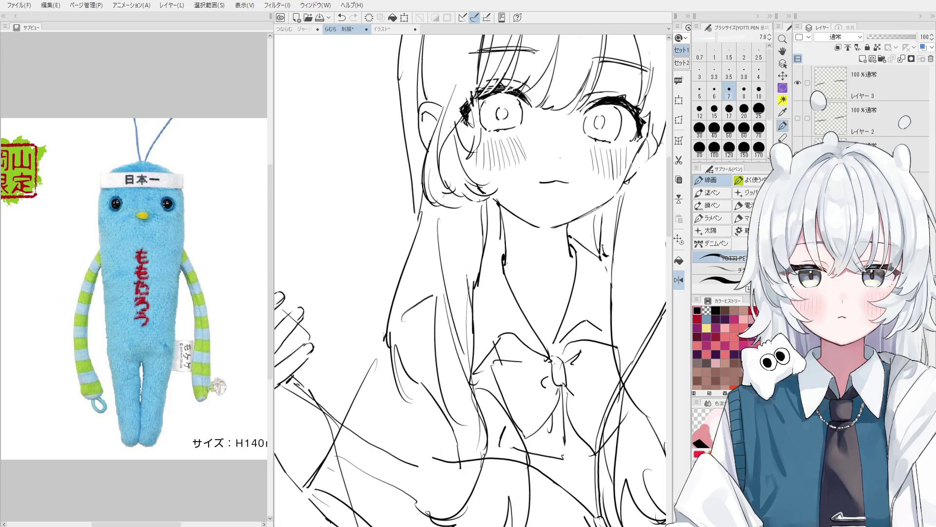
- Mirror the canvas to check, then redraw and undo a hair strand on the right side
key("e")
key("h")
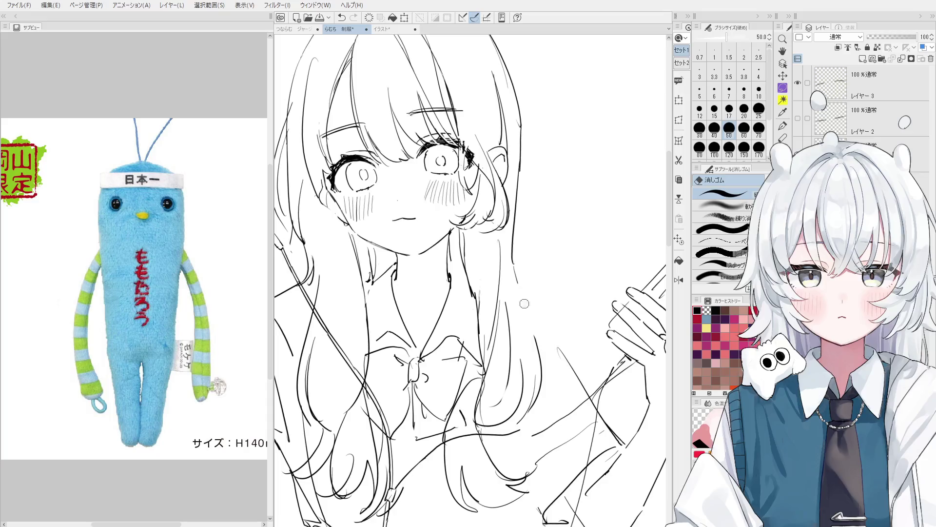
key("p")
key("h")
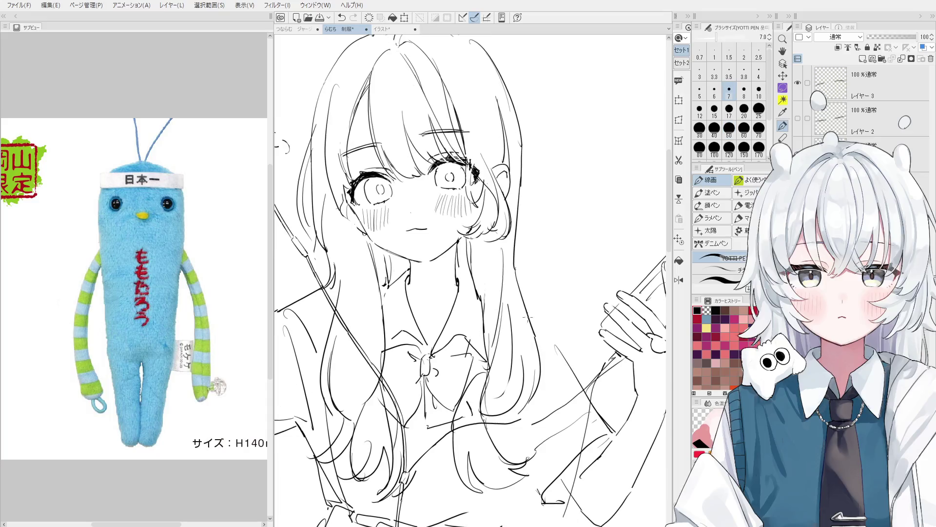
key("e")
left_click_drag(529, 336, 517, 274)
key("p")
left_click_drag(532, 336, 516, 269)
key("ctrl+z")
- Erase the stray hair strands on the right and shrink the eraser to size 25
key("e")
left_click_drag(507, 332, 504, 287)
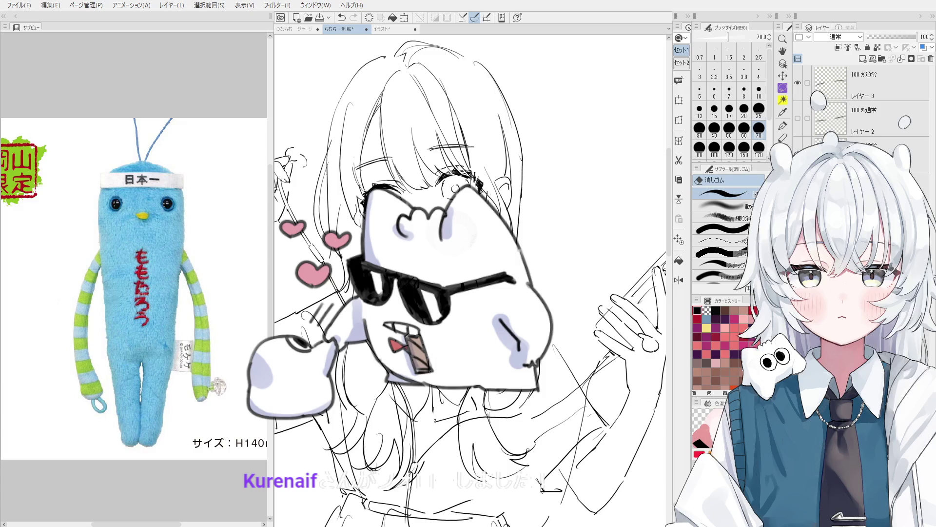
key("p")
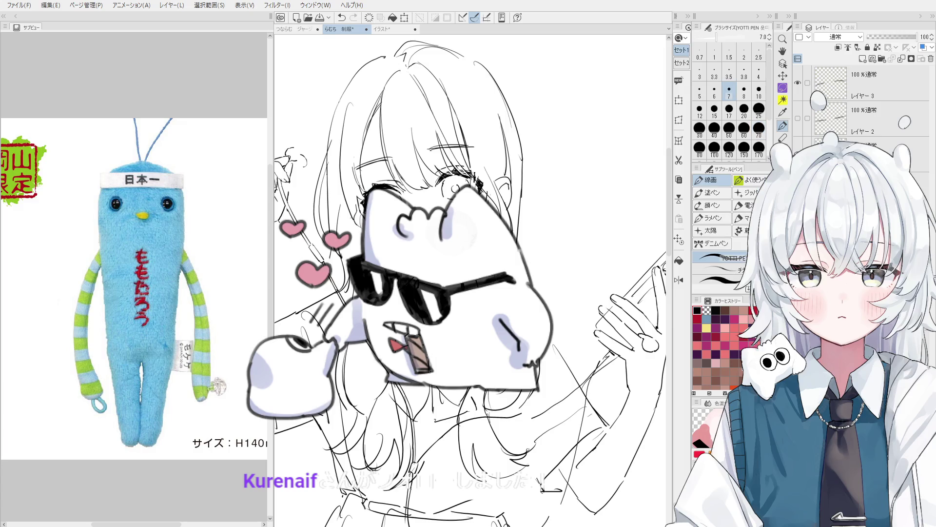
key("e")
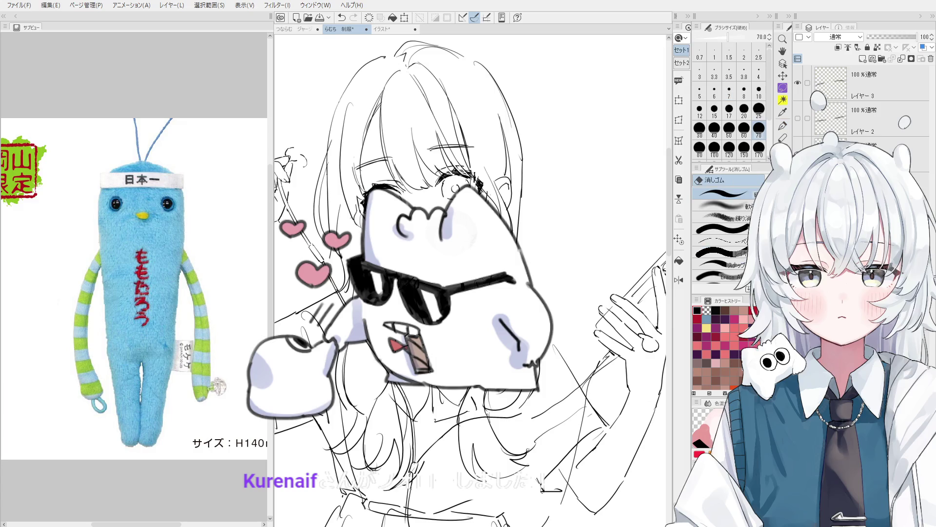
key("p")
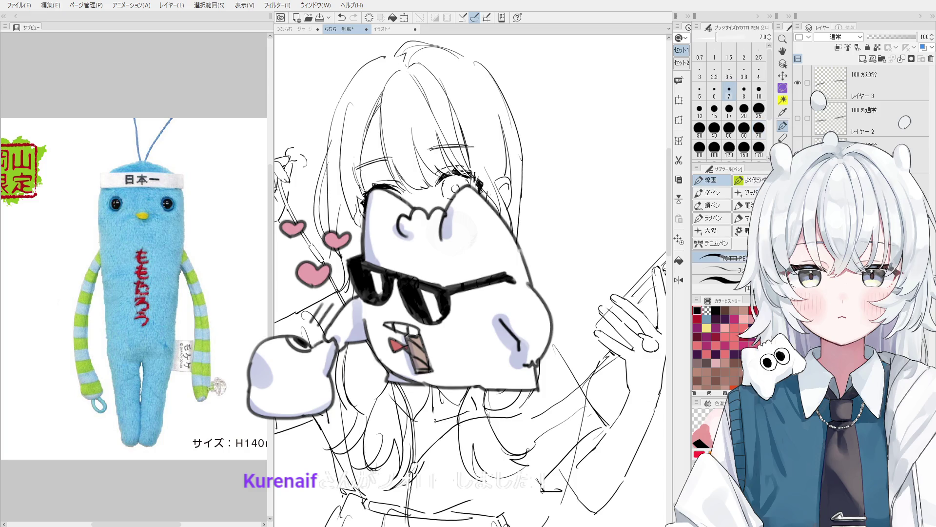
key("e")
key("ctrl+plus")
key("bracketleft")
key("bracketleft")
key("bracketleft")
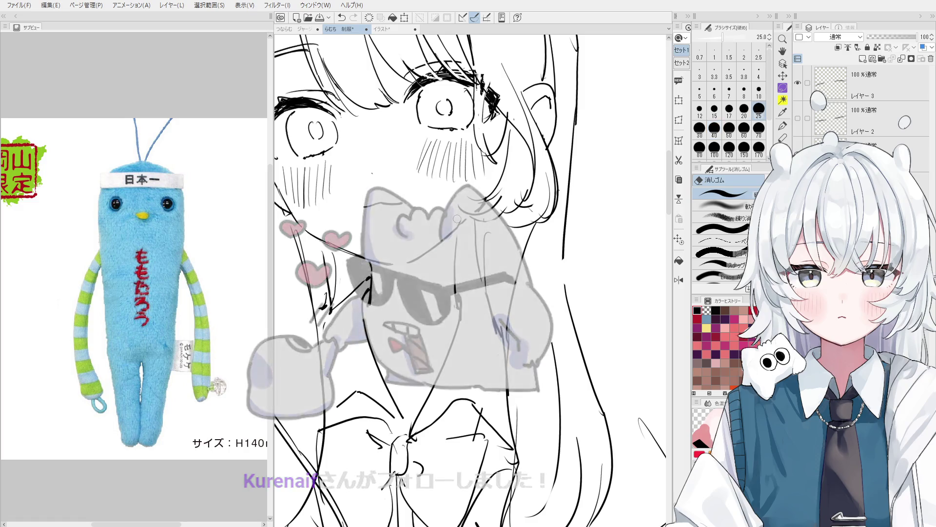
- Zoom out and mirror the canvas to check proportions, then zoom back onto the face
key("p")
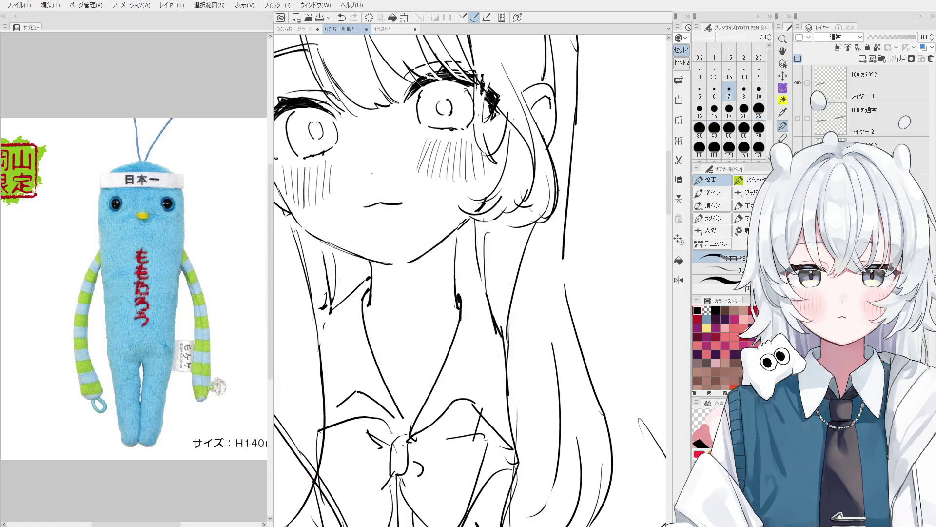
key("ctrl+minus")
key("h")
key("ctrl+plus")
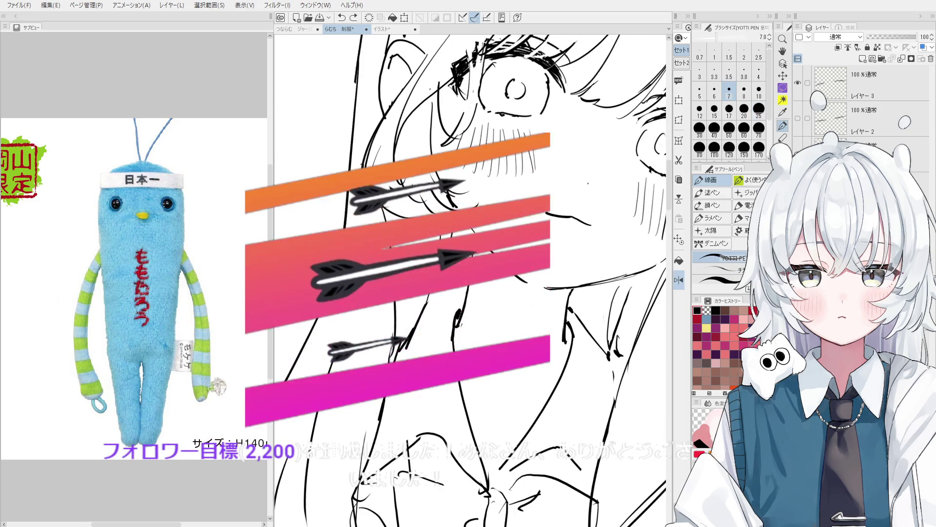
key("ctrl+minus")
key("e")
key("ctrl+plus")
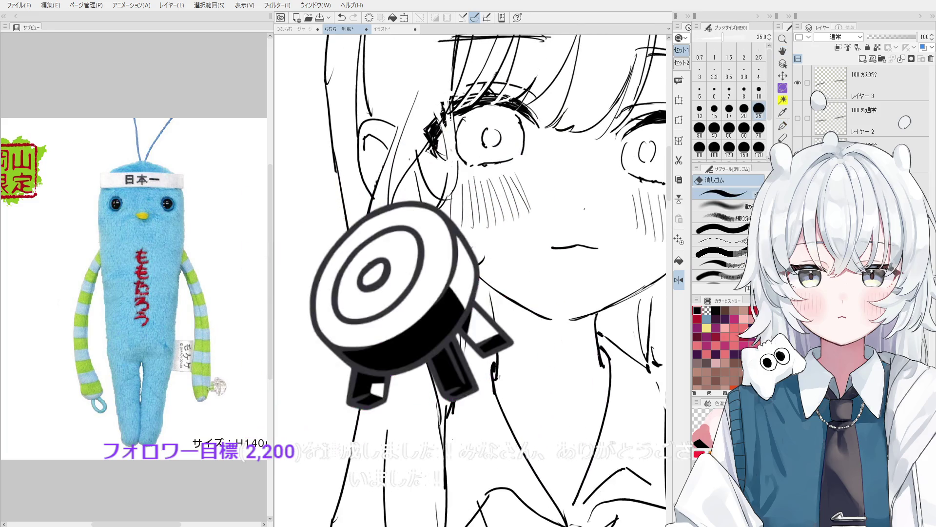
- Undo and redo the last hair stroke, then pan the view over the face
key("p")
key("ctrl+minus")
key("ctrl+plus")
key("ctrl+z")
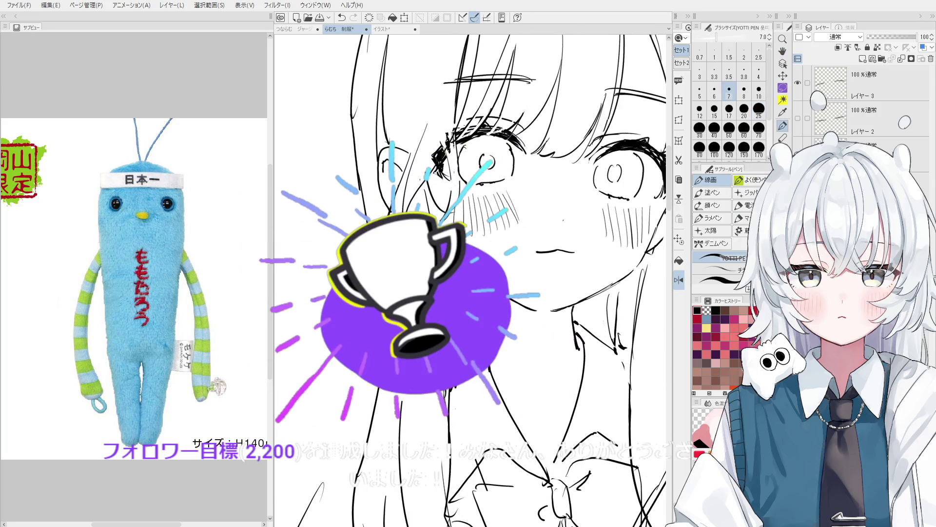
key("ctrl+y")
key("ctrl+z")
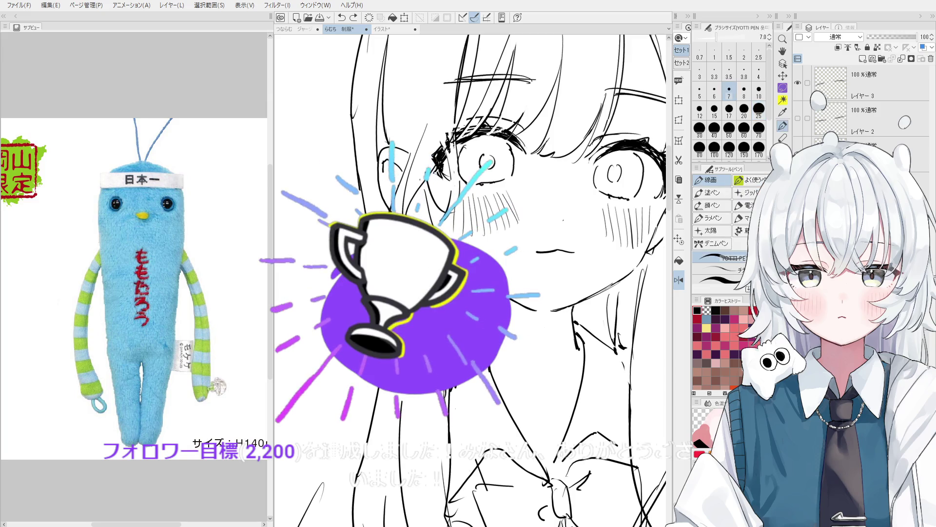
key("ctrl+y")
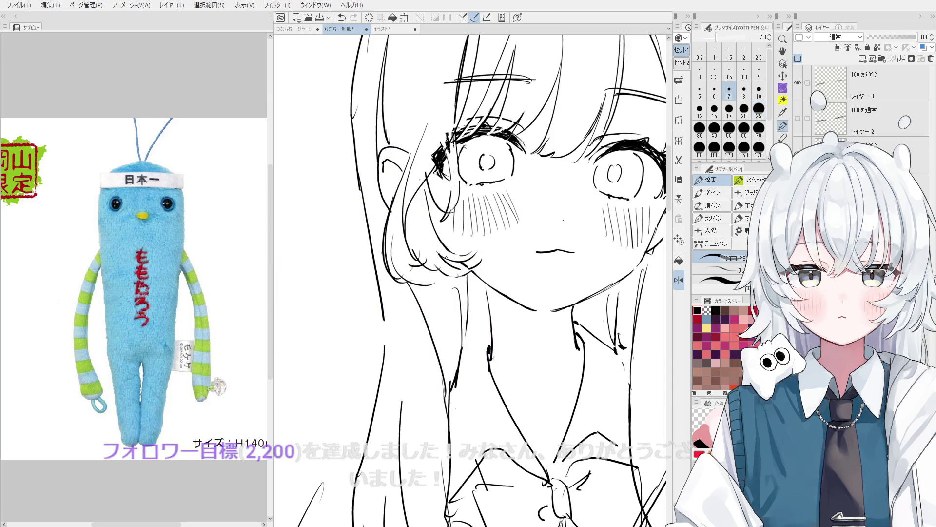
left_click_drag(519, 305, 488, 241)
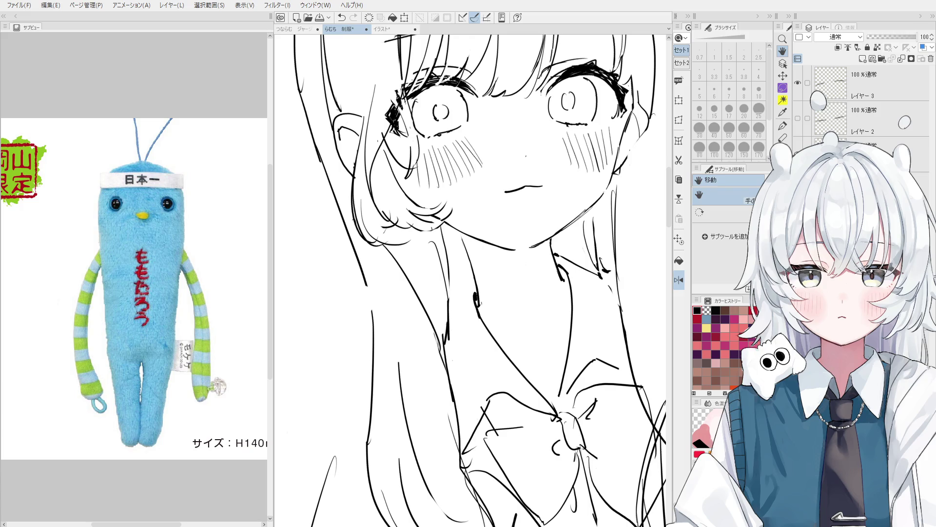
scroll(137, 223, "up", 4)
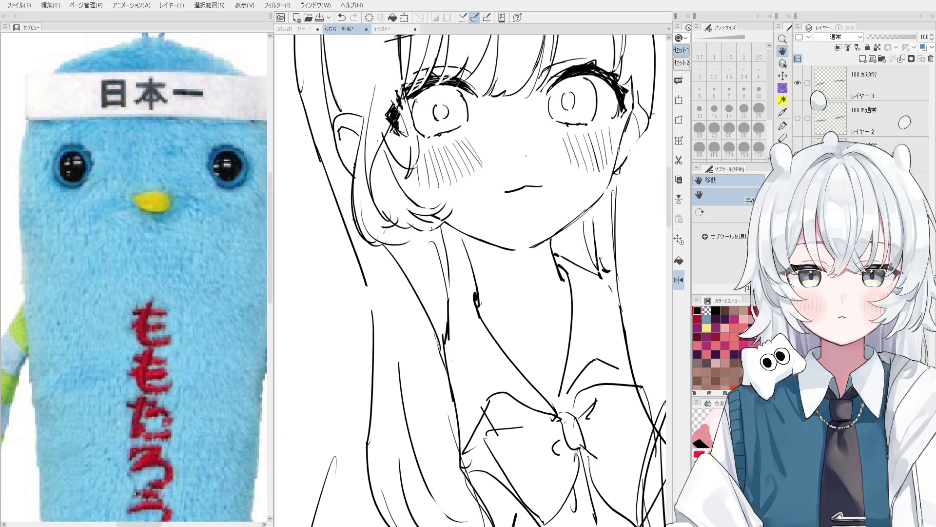
scroll(136, 273, "down", 5)
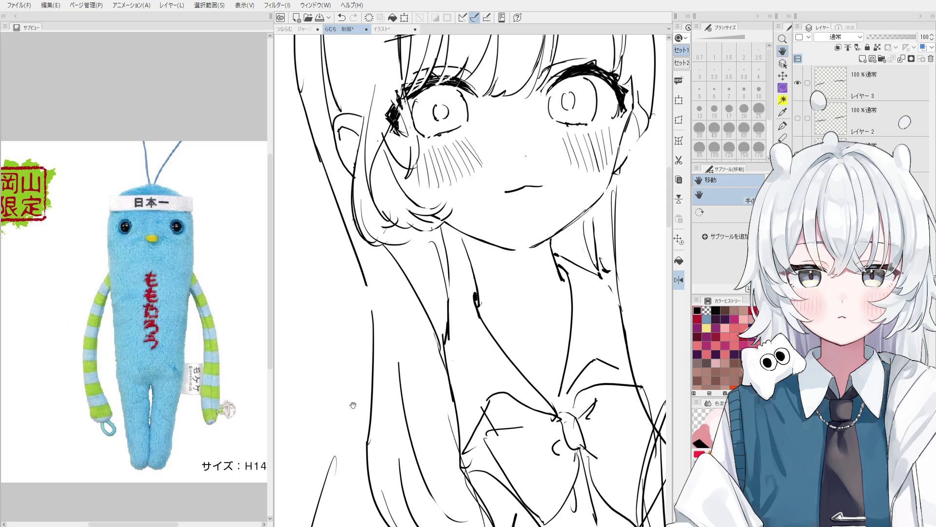
scroll(353, 405, "down", 3)
key("p")
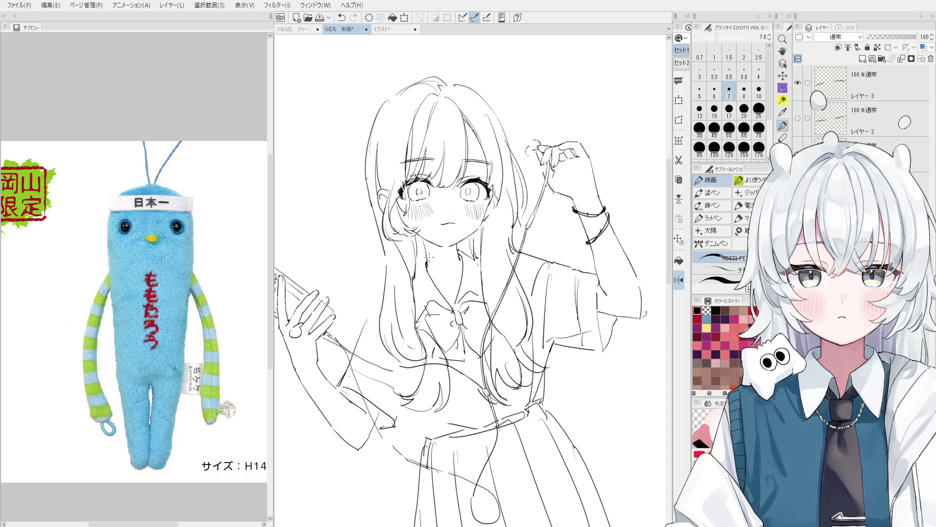
- Draw hair strands left of the face, undo the misplaced stroke, and rotate the view slightly
key("ctrl+z")
mouse_move(367, 196)
left_mouse_down()
mouse_move(391, 281)
mouse_move(378, 237)
mouse_move(387, 269)
left_mouse_up()
key("ctrl+z")
key("ctrl+z")
key("ctrl+z")
key("minus")
key("minus")
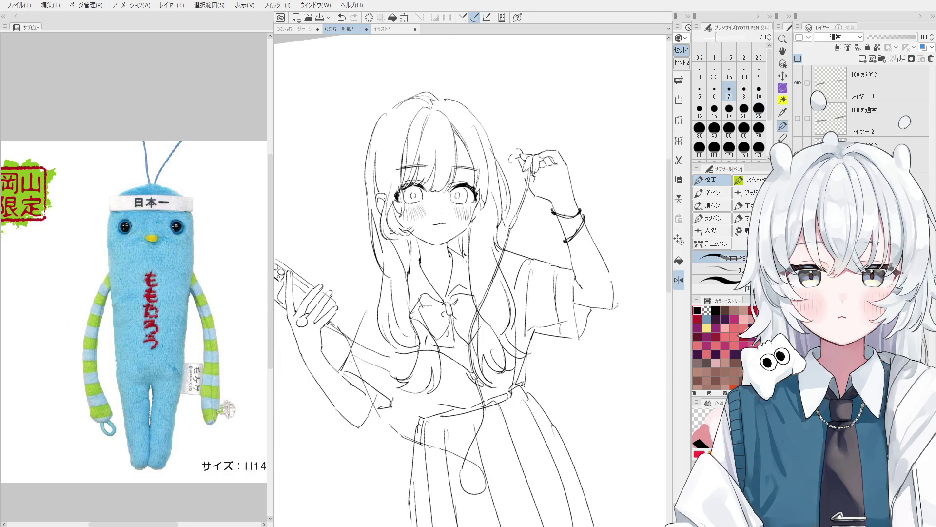
- Zoom in on the face and redraw the short hair strand beside it
key("ctrl+plus")
key("e")
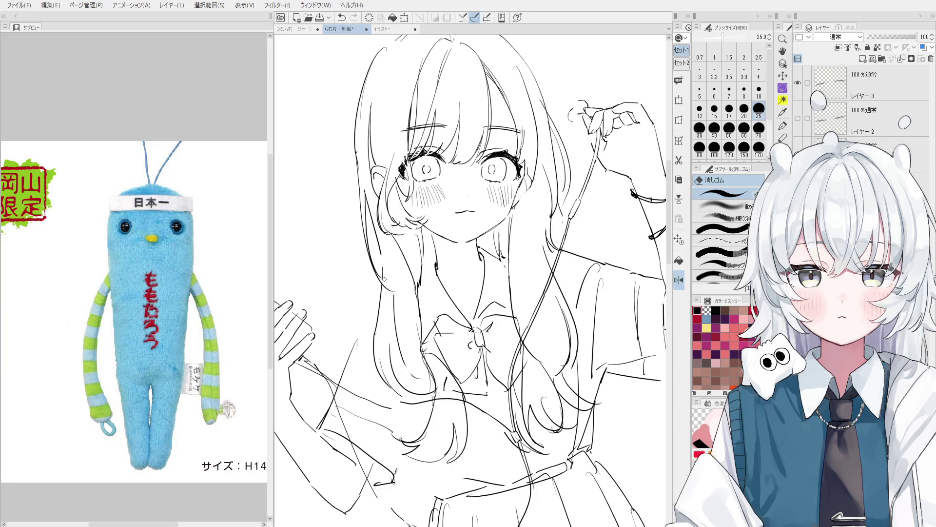
key("ctrl+plus")
key("p")
key("ctrl+z")
mouse_move(385, 239)
left_mouse_down()
mouse_move(379, 278)
mouse_move(377, 270)
left_mouse_up()
key("ctrl+z")
key("ctrl+minus")
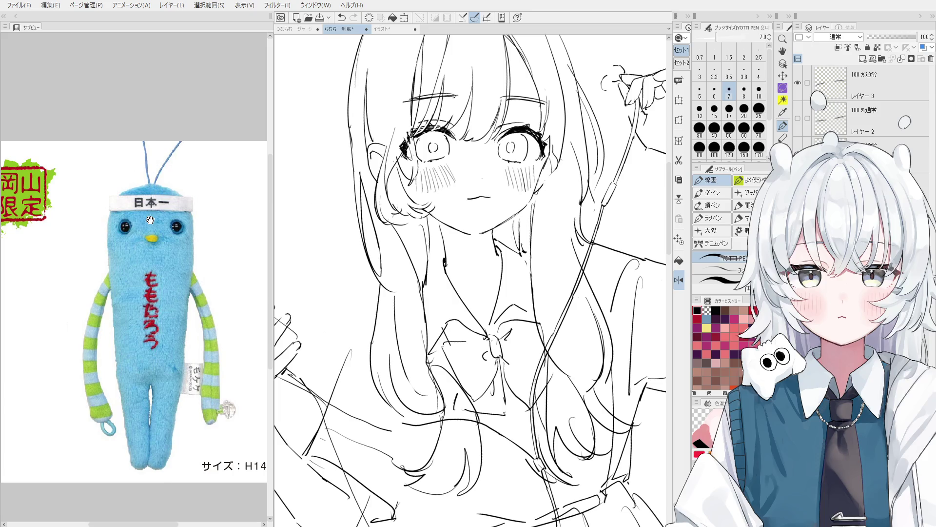
- Switch the eraser to the 硬め hard variant, then undo and redo the last stroke
scroll(163, 168, "up", 1)
scroll(164, 230, "down", 2)
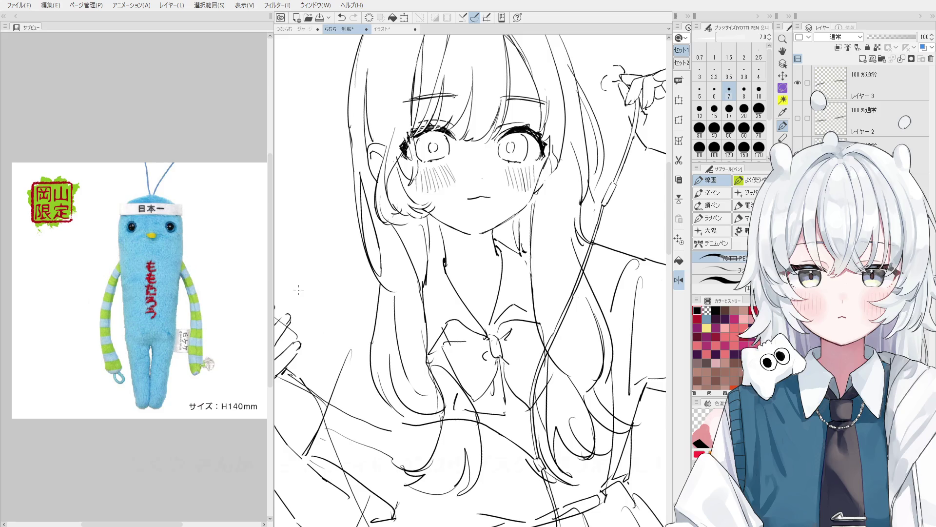
key("e")
scroll(381, 296, "up", 2)
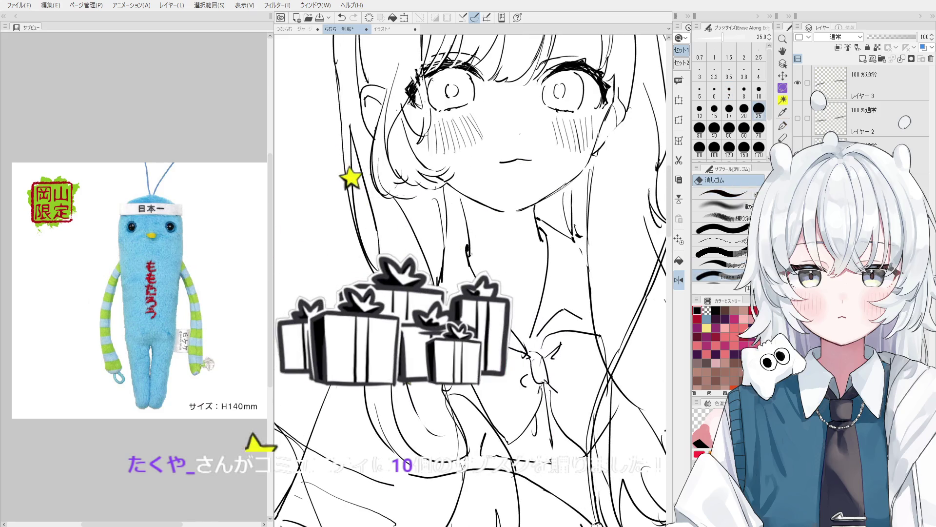
left_click(724, 194)
scroll(470, 280, "down", 1)
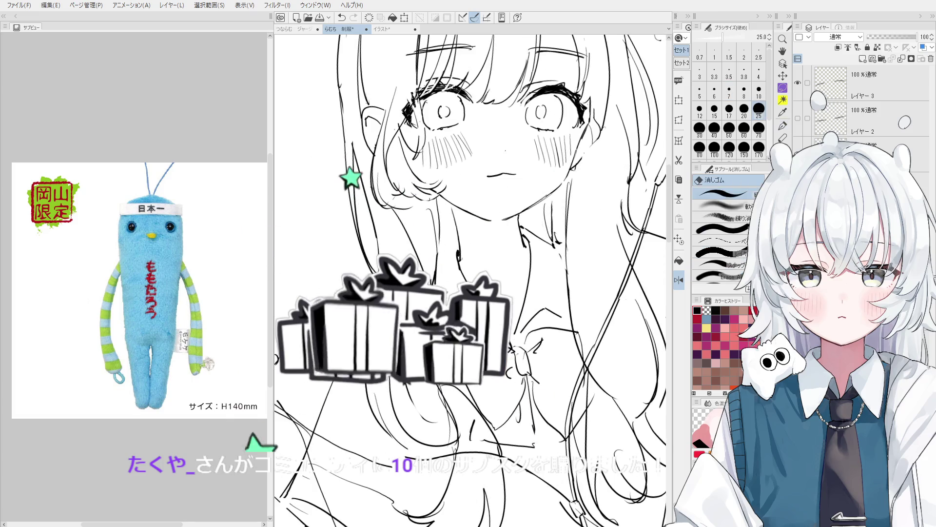
key("p")
key("ctrl+z")
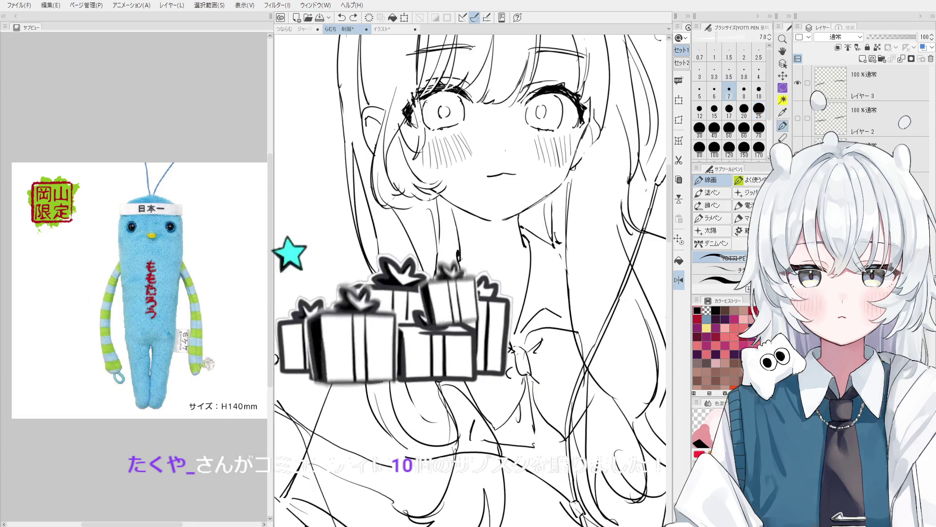
key("ctrl+y")
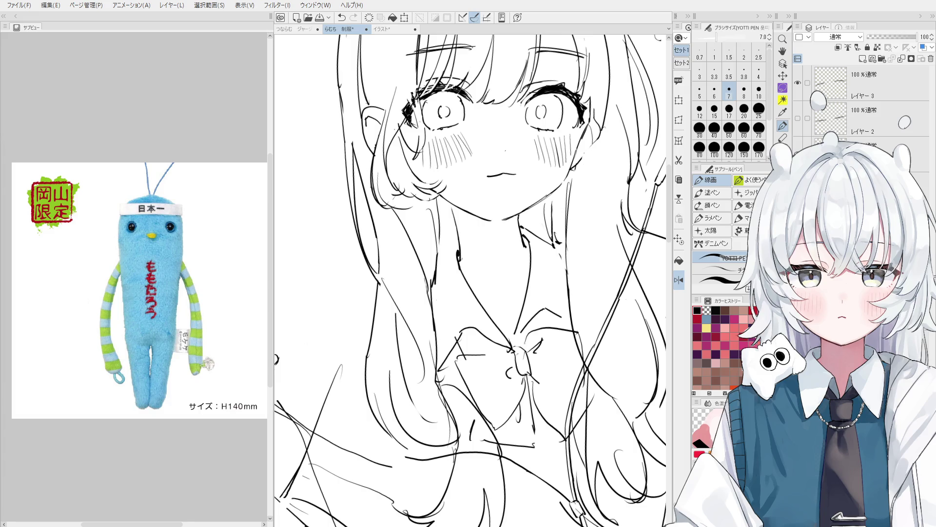
- Pan the canvas to bring the raised hand and neck into view
scroll(437, 299, "down", 2)
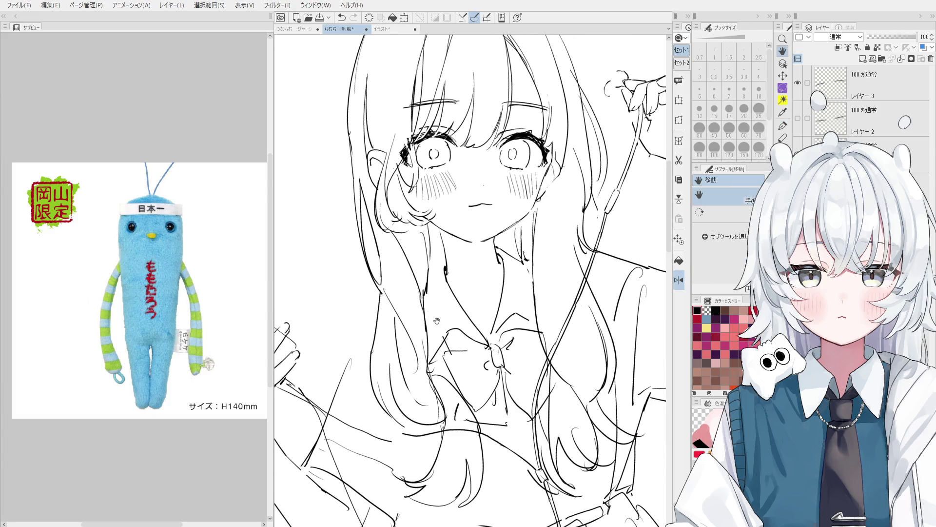
left_click_drag(438, 299, 405, 283)
scroll(402, 278, "up", 1)
key("e")
scroll(378, 268, "up", 1)
scroll(374, 266, "down", 1)
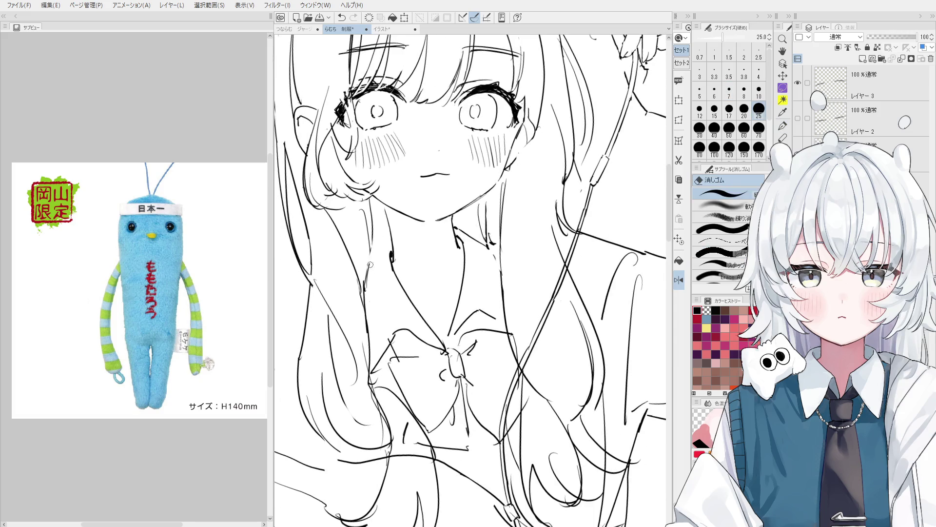
key("p")
scroll(373, 273, "down", 1)
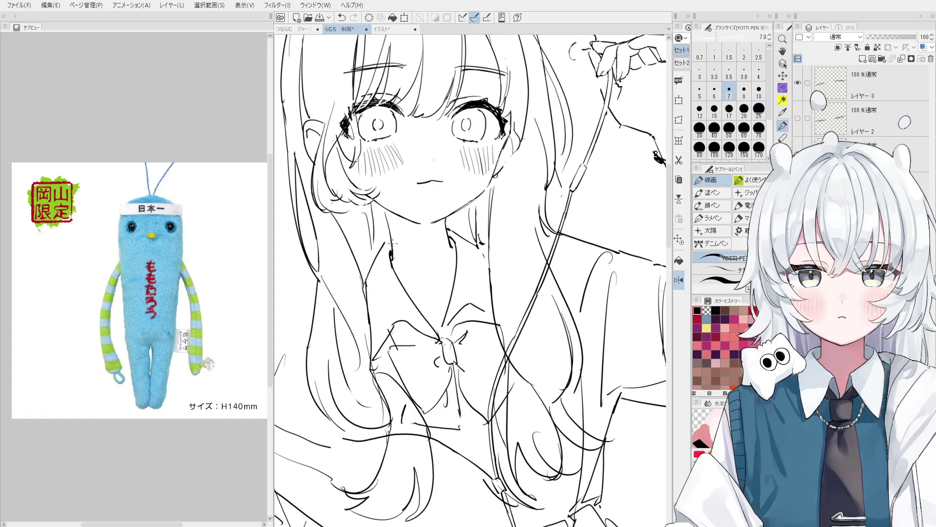
- Draw a short stroke along the neck, then undo the neck strokes
mouse_move(377, 273)
left_mouse_down()
mouse_move(393, 236)
mouse_move(374, 225)
mouse_move(375, 215)
left_mouse_up()
key("ctrl+z")
scroll(386, 244, "down", 1)
key("ctrl+z")
scroll(389, 242, "down", 1)
key("ctrl+z")
- Redraw the neck line, then undo it again
key("ctrl+z")
key("e")
key("p")
key("ctrl+z")
scroll(376, 216, "down", 1)
left_click_drag(384, 249, 379, 218)
key("ctrl+z")
key("ctrl+z")
key("ctrl+z")
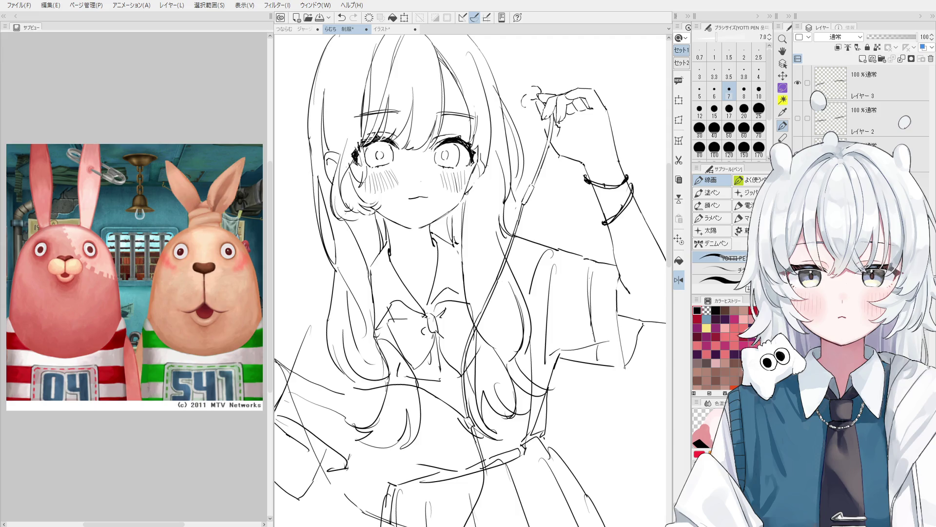
- Erase the stray strokes near the bow with a size-80 eraser
scroll(135, 277, "down", 1)
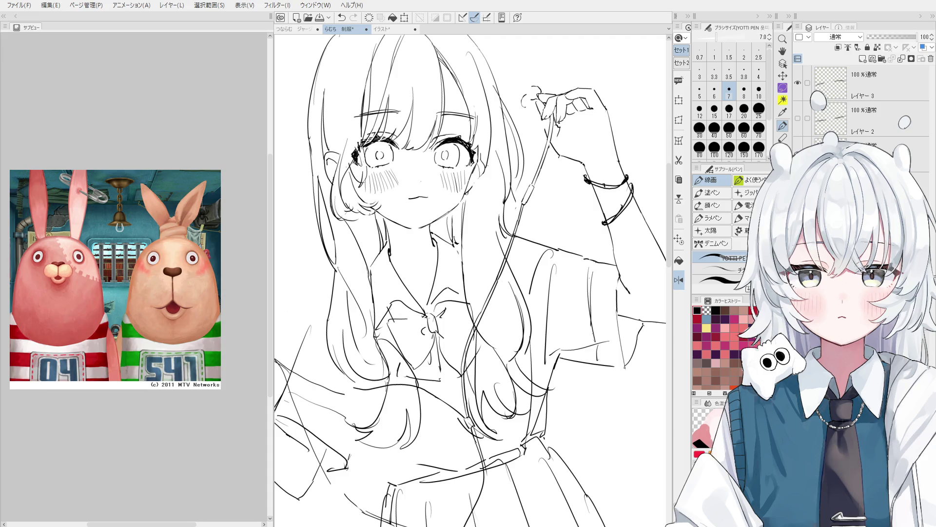
key("e")
scroll(363, 267, "up", 5)
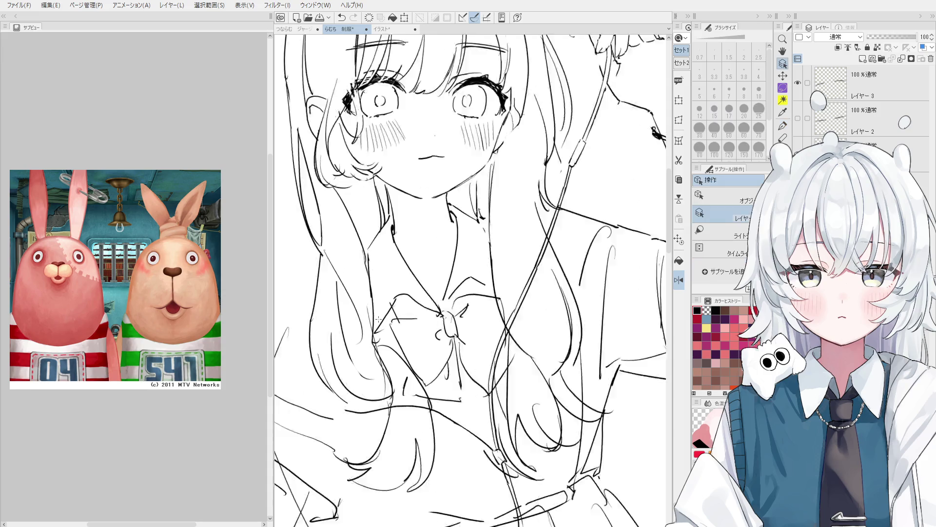
scroll(370, 309, "down", 2)
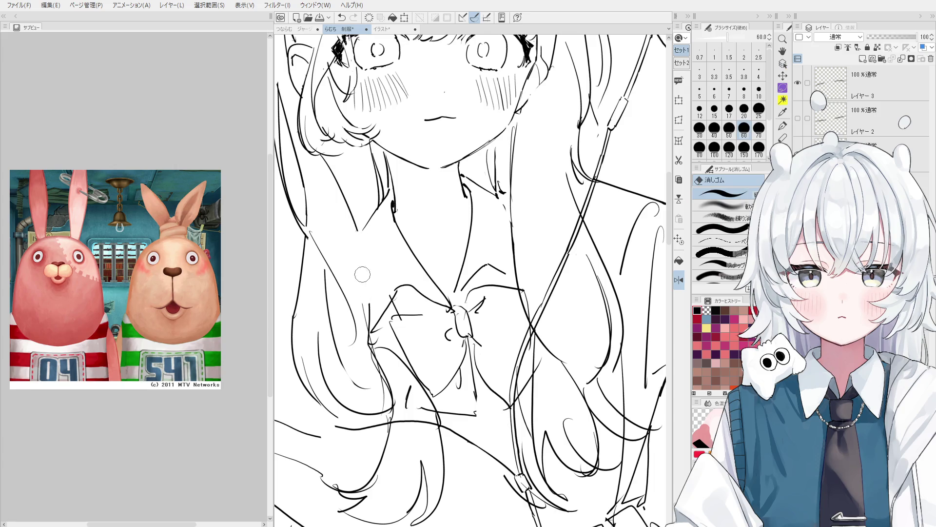
key("p")
scroll(369, 303, "down", 2)
key("e")
scroll(370, 303, "up", 3)
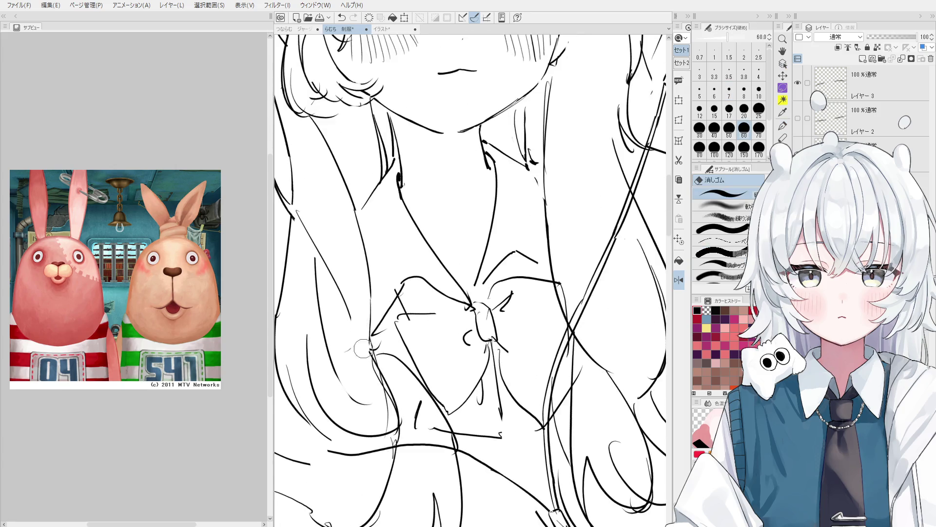
scroll(370, 373, "down", 3)
key("bracketright")
key("bracketright")
key("bracketright")
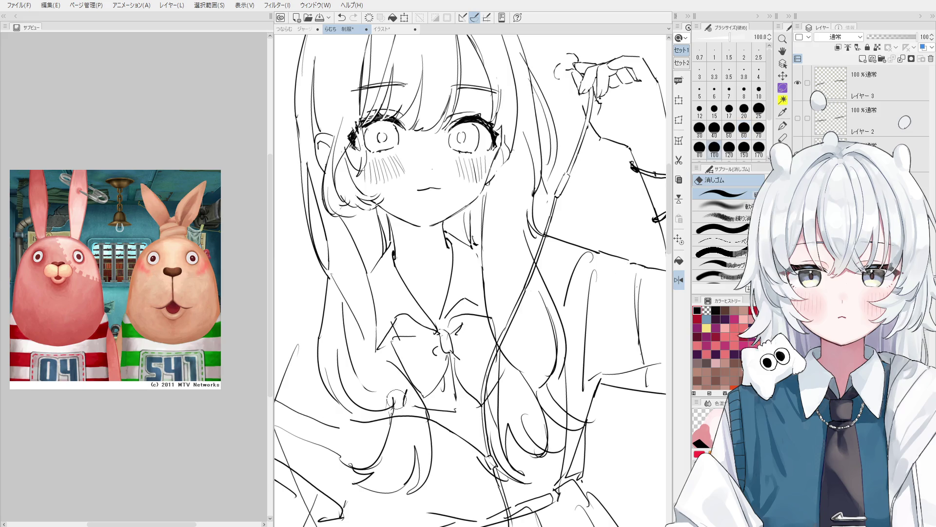
key("bracketleft")
key("bracketleft")
left_click_drag(342, 315, 352, 363)
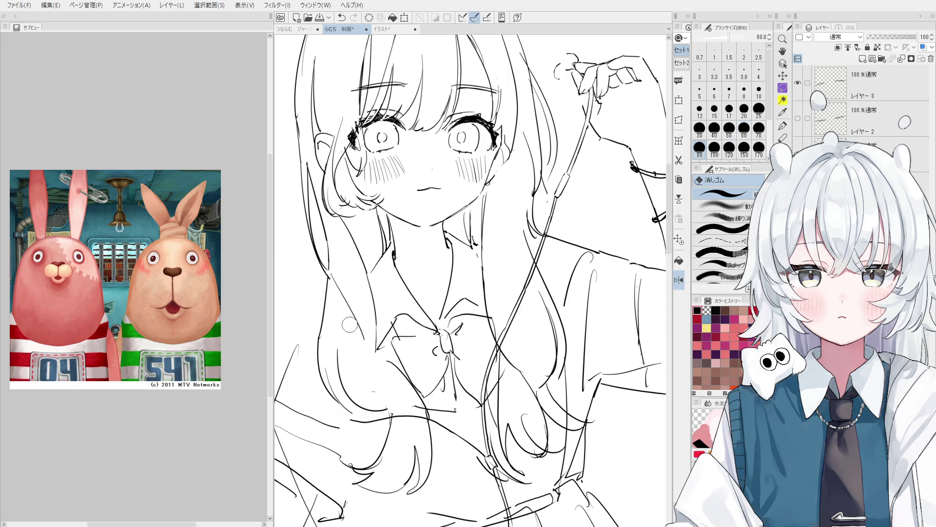
- With the size-7 線画 pen, redraw the hair strand beside the bow, retrying the short curve
key("p")
scroll(399, 392, "down", 1)
left_click_drag(401, 400, 411, 389)
key("ctrl+z")
key("ctrl+z")
mouse_move(383, 360)
left_mouse_down()
mouse_move(394, 399)
mouse_move(386, 391)
mouse_move(395, 401)
mouse_move(414, 395)
mouse_move(395, 324)
left_mouse_up()
key("e")
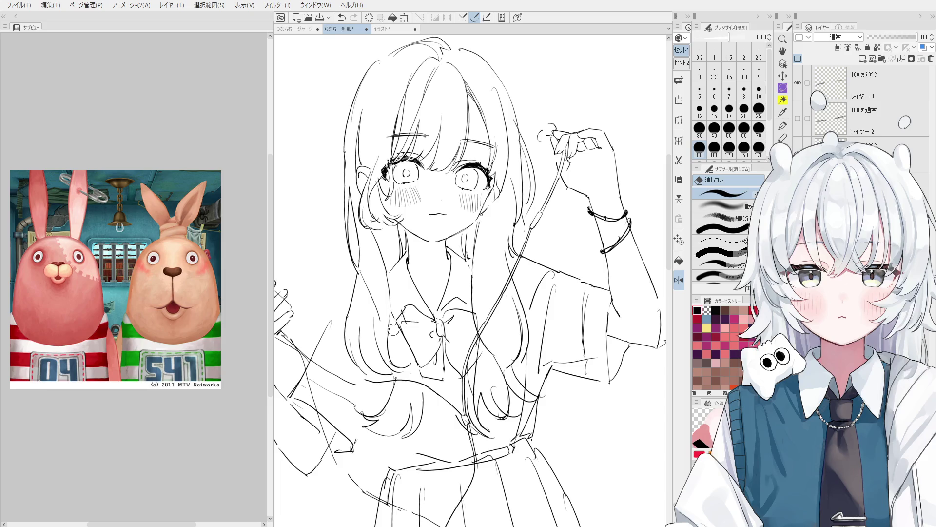
key("p")
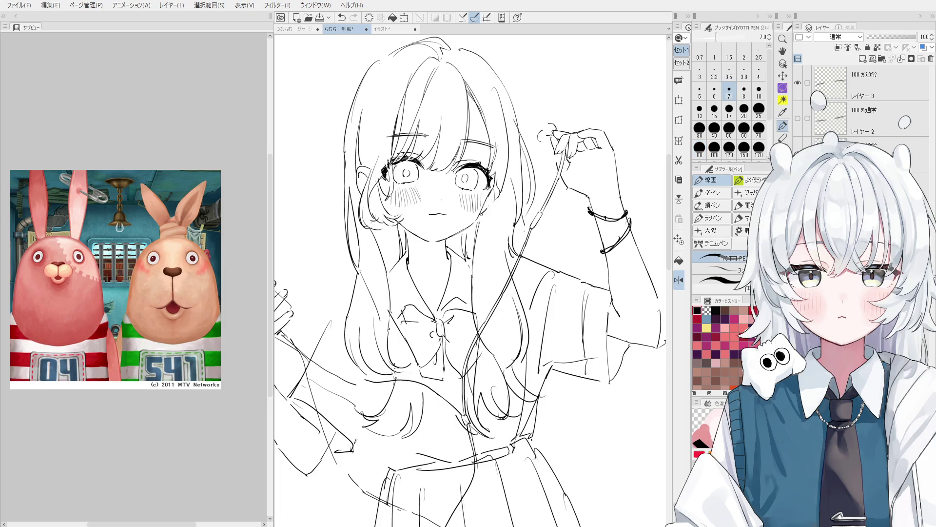
left_click_drag(395, 381, 394, 369)
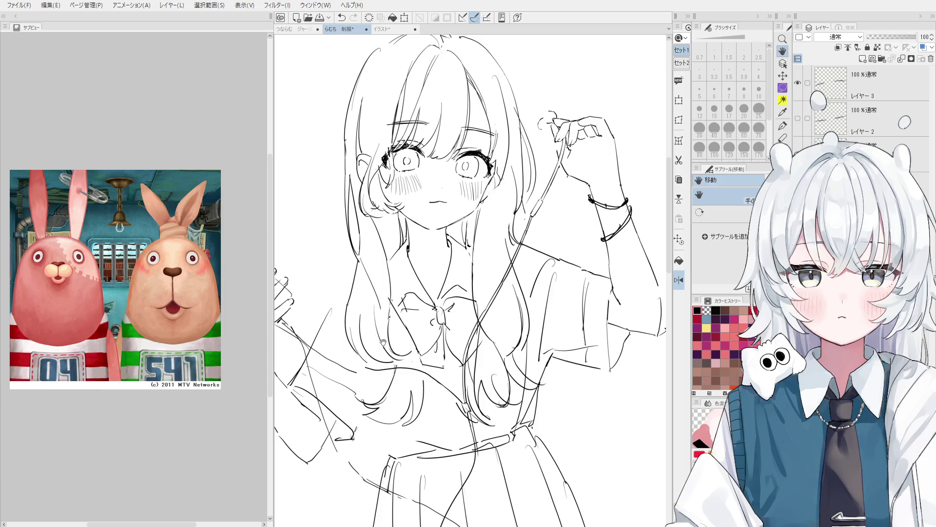
scroll(383, 341, "up", 4)
- Redraw the vertical hair line slightly further left
key("e")
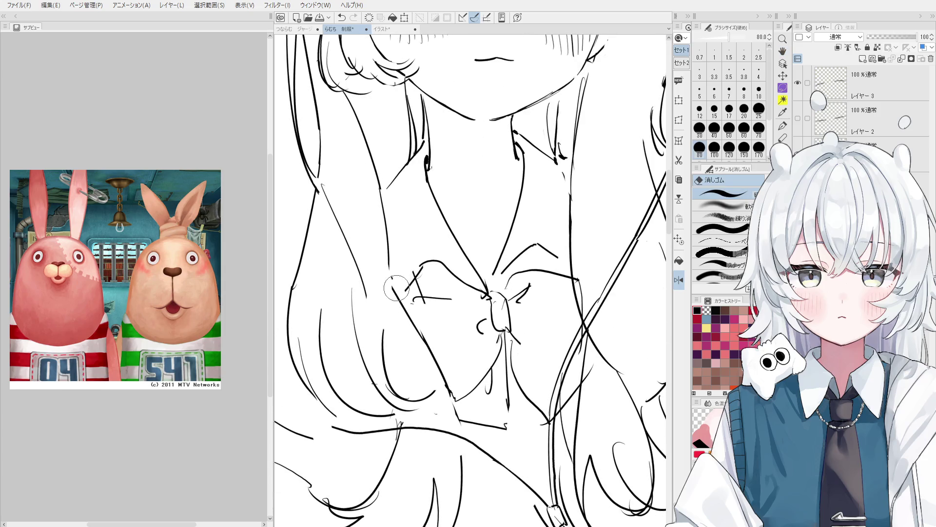
key("p")
scroll(395, 292, "down", 1)
key("ctrl+z")
left_click_drag(391, 268, 383, 327)
key("e")
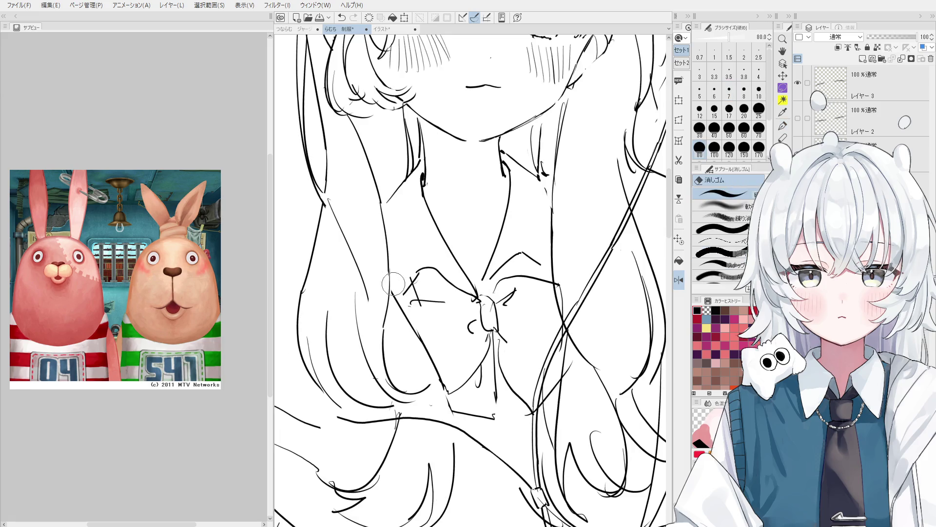
key("p")
scroll(381, 283, "down", 1)
- Erase the old hair strokes around the bow with a size-60 eraser
key("e")
key("[")
left_click_drag(345, 209, 364, 278)
key("p")
left_click_drag(344, 233, 365, 336)
scroll(367, 341, "down", 1)
scroll(366, 347, "down", 1)
- Try trial hair strokes beside the bow and on the left strand, undoing them
mouse_move(349, 269)
left_mouse_down()
mouse_move(373, 366)
mouse_move(362, 307)
left_mouse_up()
key("ctrl+z")
key("ctrl+z")
scroll(349, 262, "down", 1)
key("space")
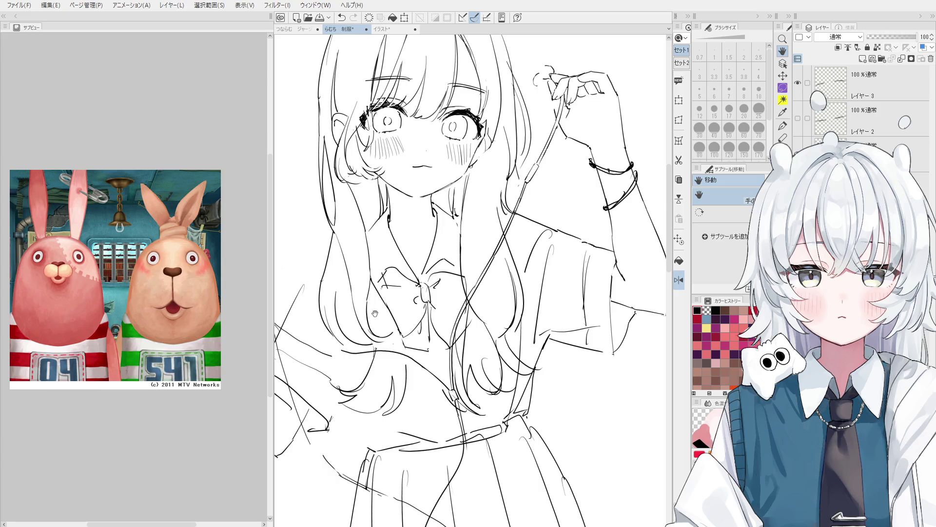
scroll(370, 313, "up", 2)
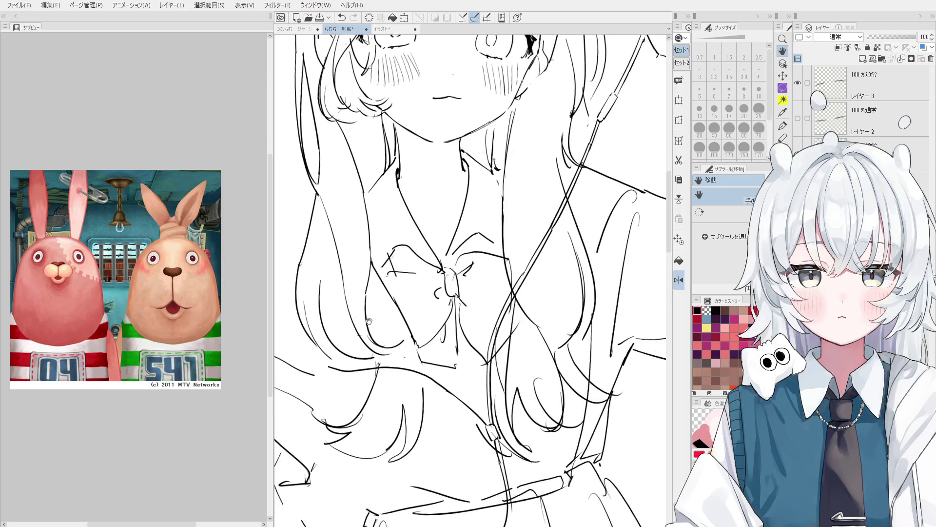
key("e")
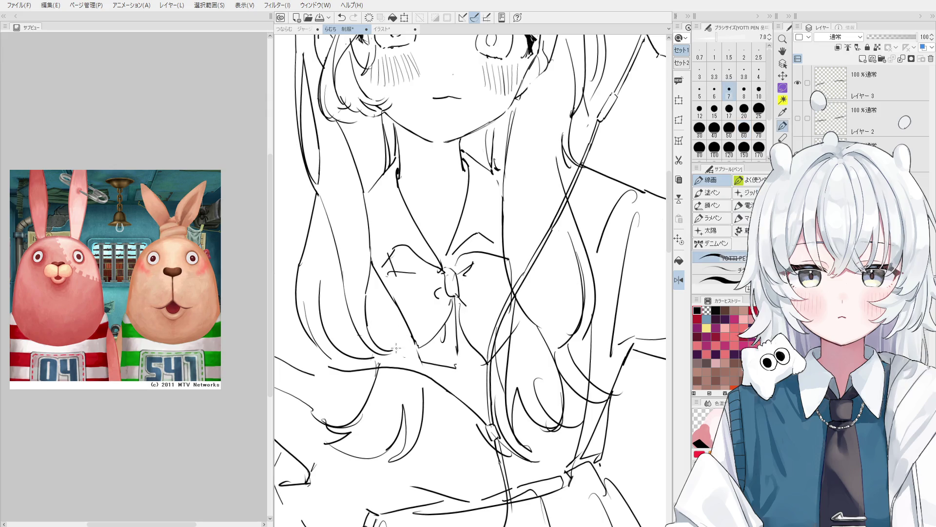
scroll(402, 336, "down", 2)
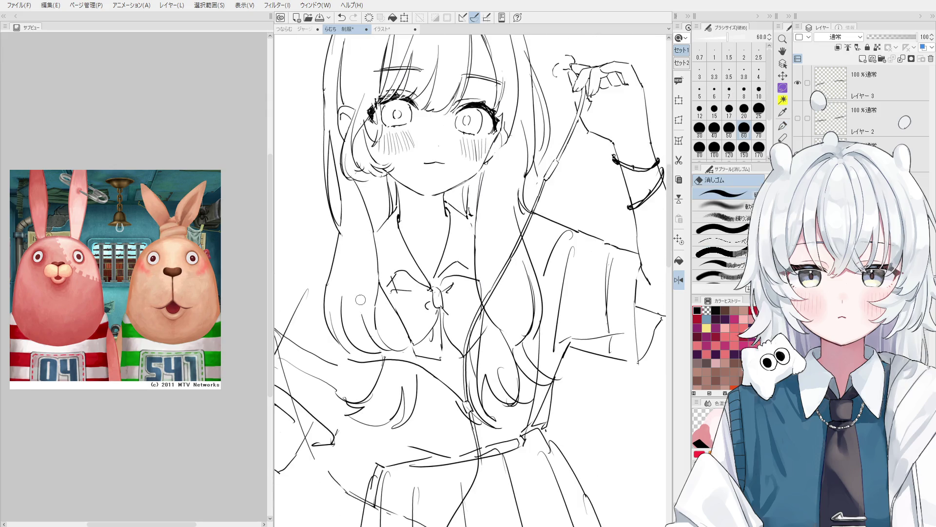
key("p")
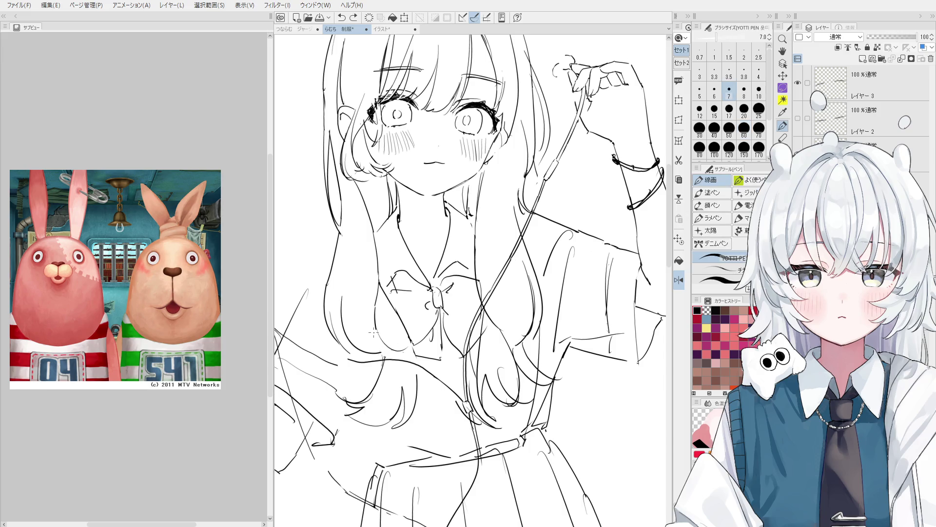
scroll(378, 317, "down", 1)
left_click_drag(361, 275, 368, 351)
key("ctrl+z")
- Add and redraw strands down the girl's left hair, then tilt the canvas slightly counter-clockwise
scroll(359, 241, "down", 1)
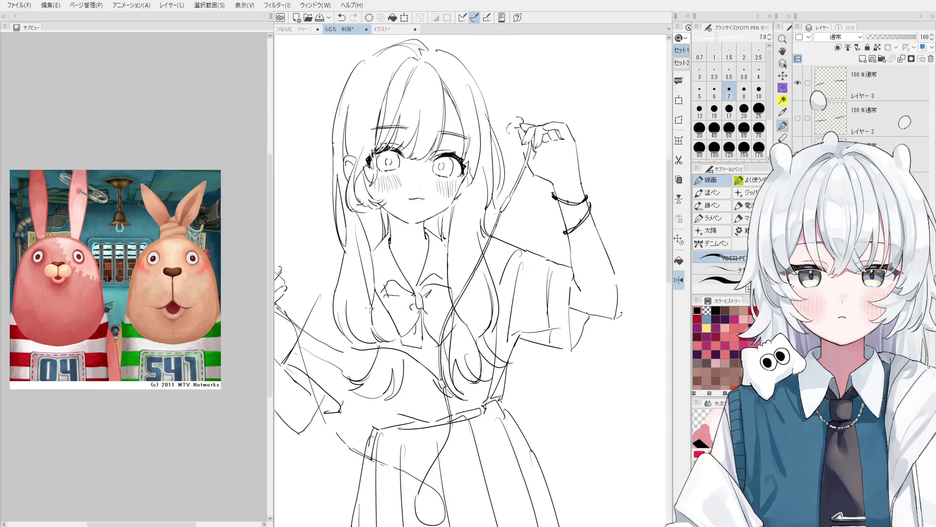
scroll(356, 244, "down", 1)
left_click_drag(353, 246, 371, 313)
left_click_drag(358, 266, 370, 309)
key("ctrl+z")
left_click_drag(377, 226, 372, 263)
key("minus")
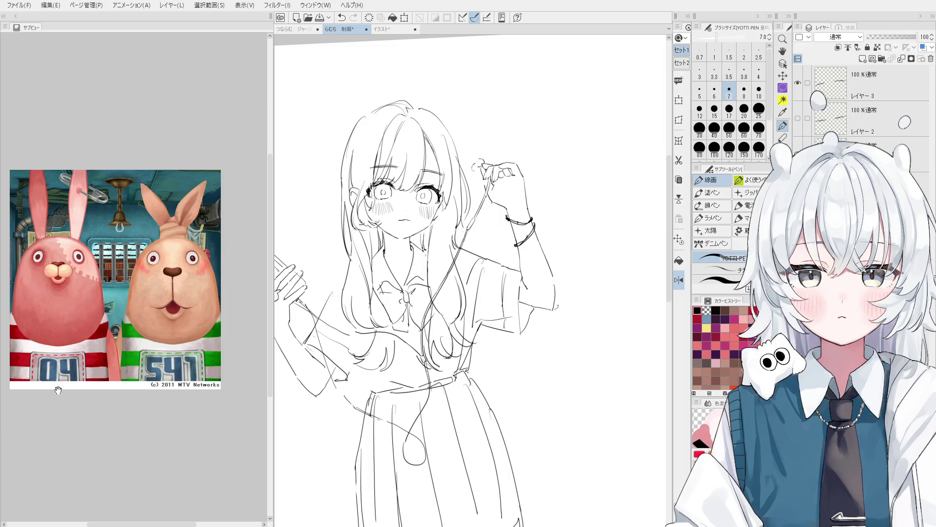
- Shift and reposition the reference image in the Sub View
left_click_drag(135, 379, 143, 370)
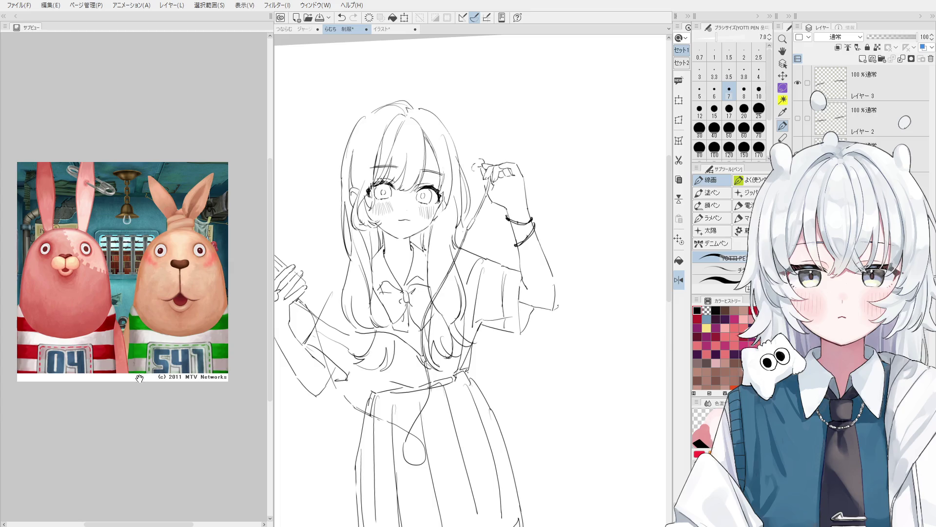
scroll(139, 390, "up", 2)
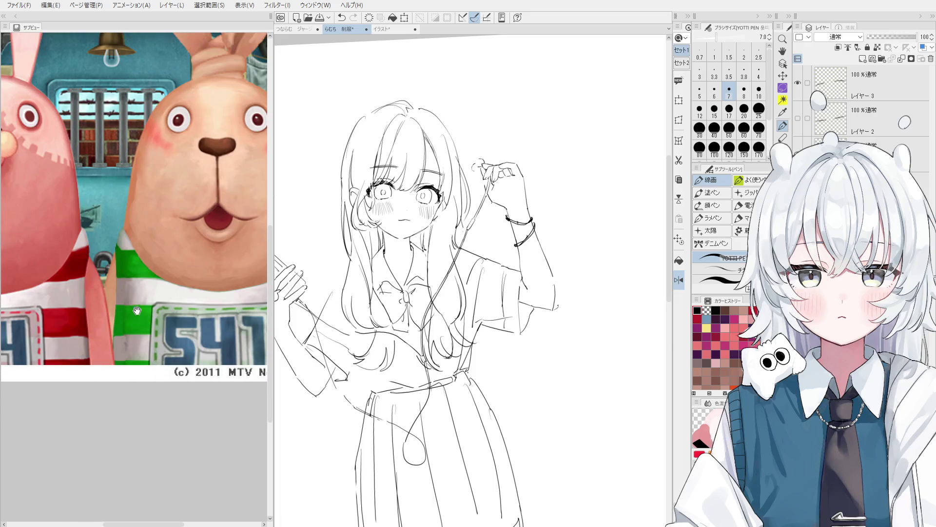
scroll(207, 308, "down", 1)
scroll(205, 309, "down", 1)
left_click_drag(208, 309, 189, 362)
scroll(182, 359, "down", 1)
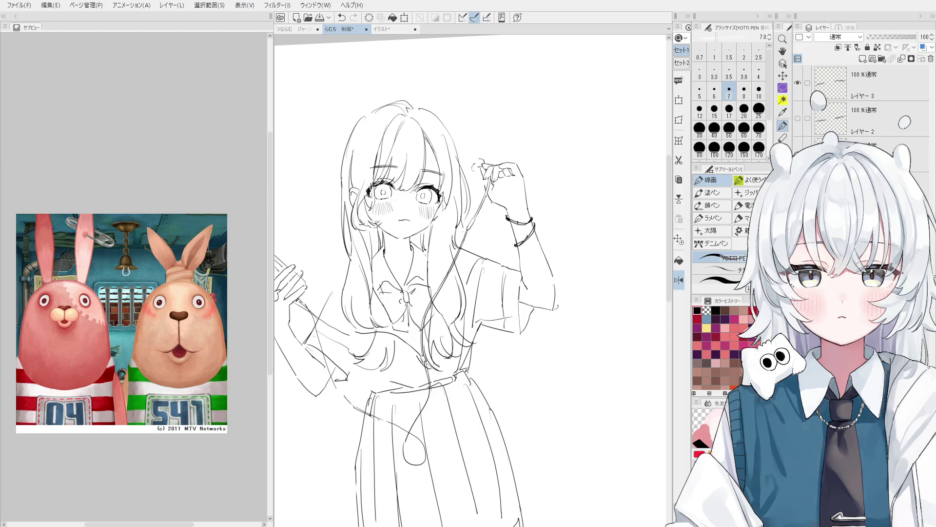
- Pan with the Hand tool to fit the full-length figure and centre the page
key("h")
scroll(439, 287, "down", 2)
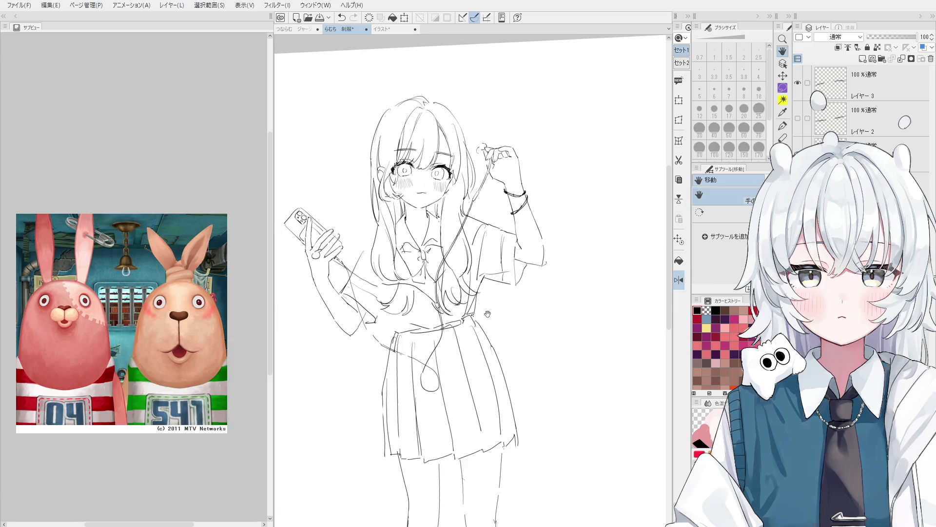
left_click_drag(487, 313, 498, 267)
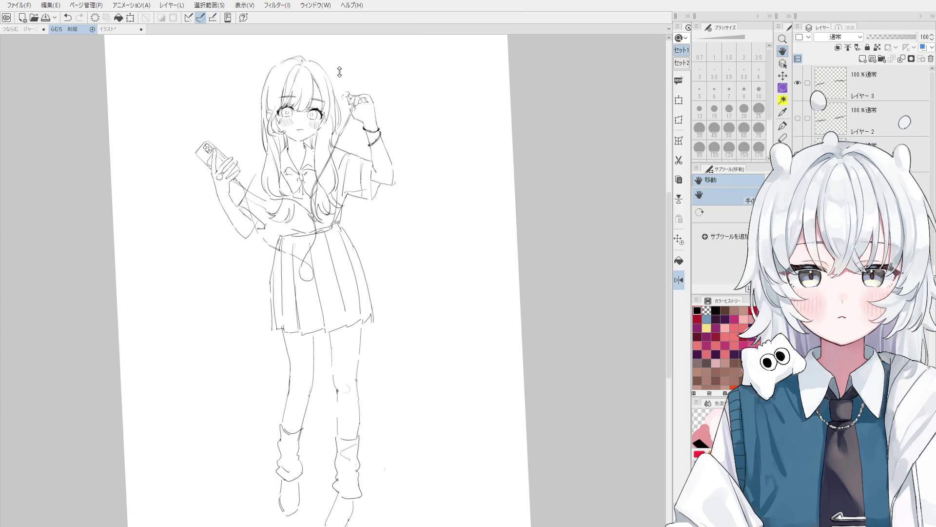
left_click_drag(335, 223, 437, 228)
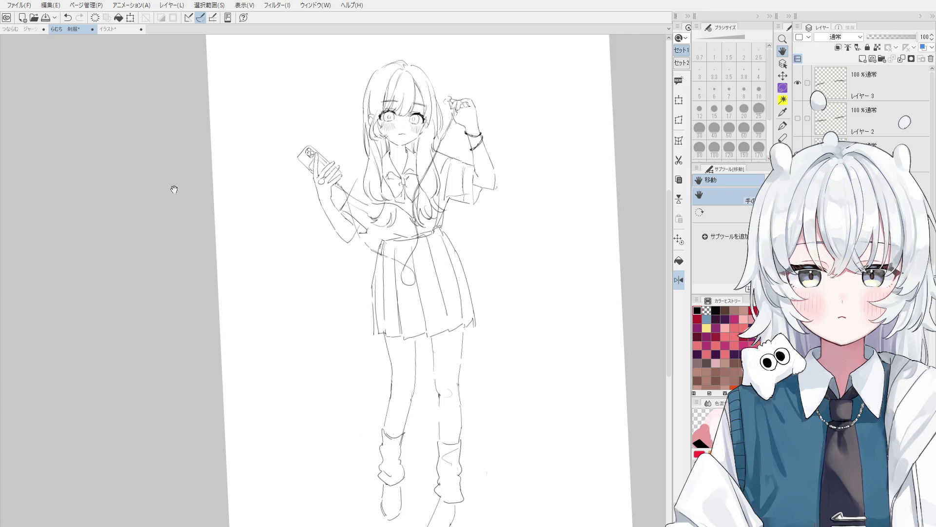
left_click(1, 147)
- Pick the teal hair colour from the reference image
scroll(192, 245, "up", 3)
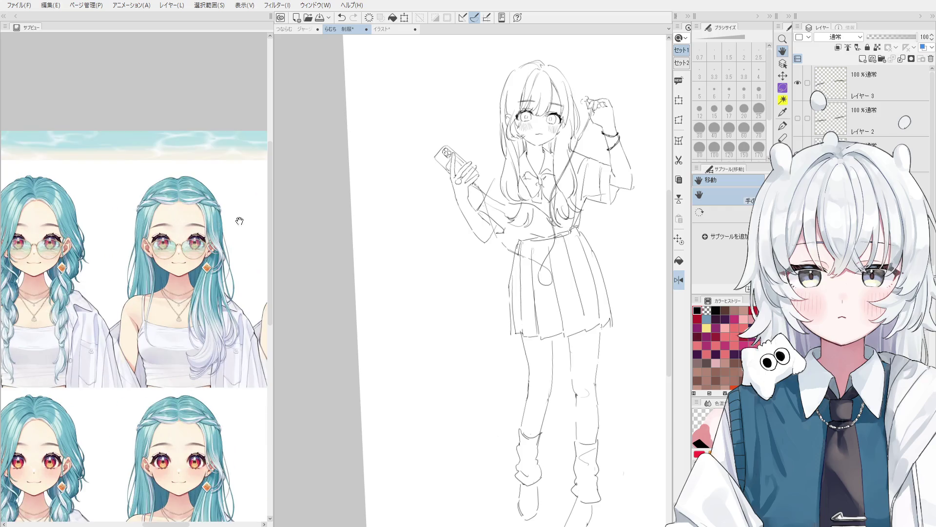
scroll(459, 291, "up", 3)
scroll(460, 291, "up", 2)
key("o")
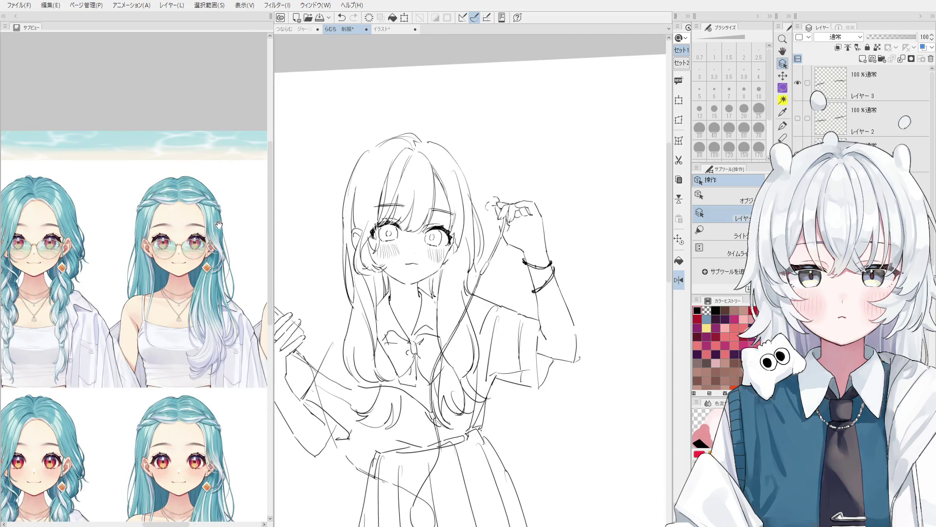
left_click(218, 213)
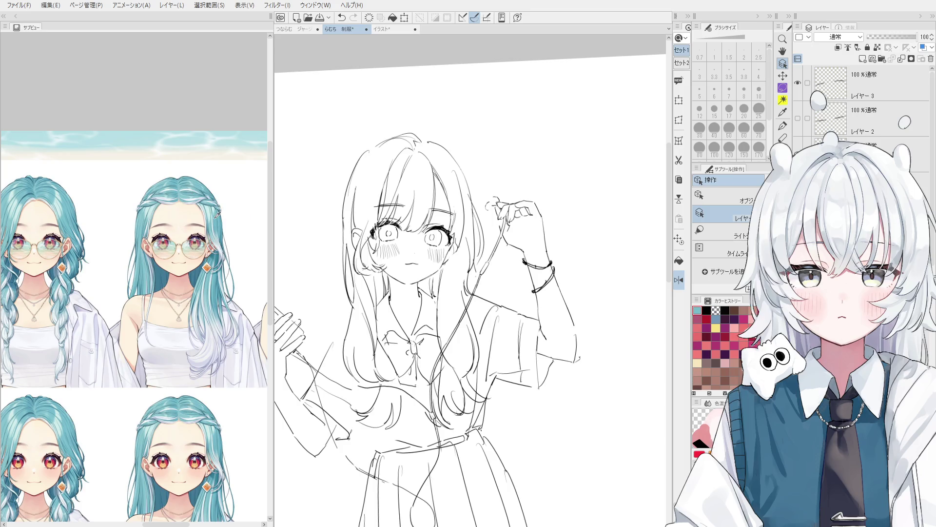
- Paint a broad teal section over the forehead bangs with the enlarged blending brush
key("b")
key("h")
left_click_drag(454, 250, 433, 177)
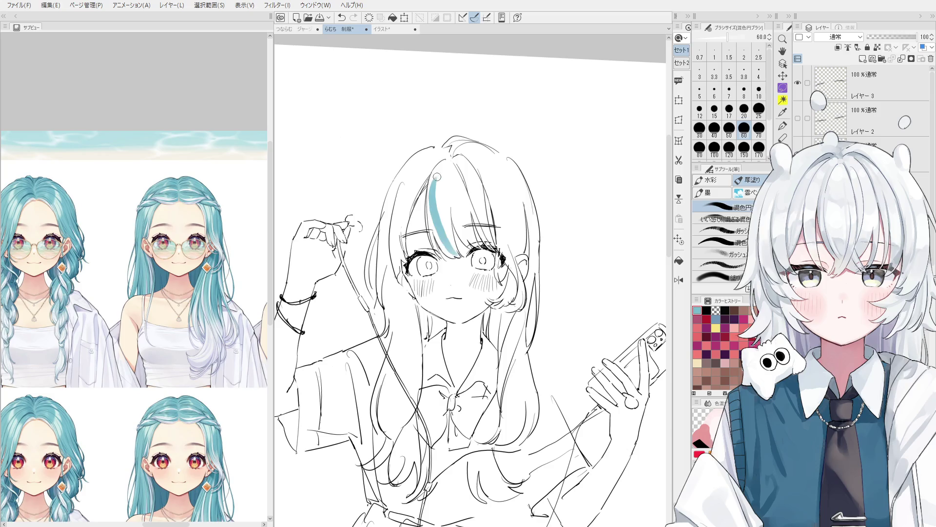
mouse_move(456, 255)
left_mouse_down()
mouse_move(439, 161)
mouse_move(448, 229)
mouse_move(436, 195)
mouse_move(414, 207)
mouse_move(400, 194)
left_mouse_up()
key("bracketright")
key("bracketright")
key("bracketright")
key("ctrl+at")
key("e")
key("h")
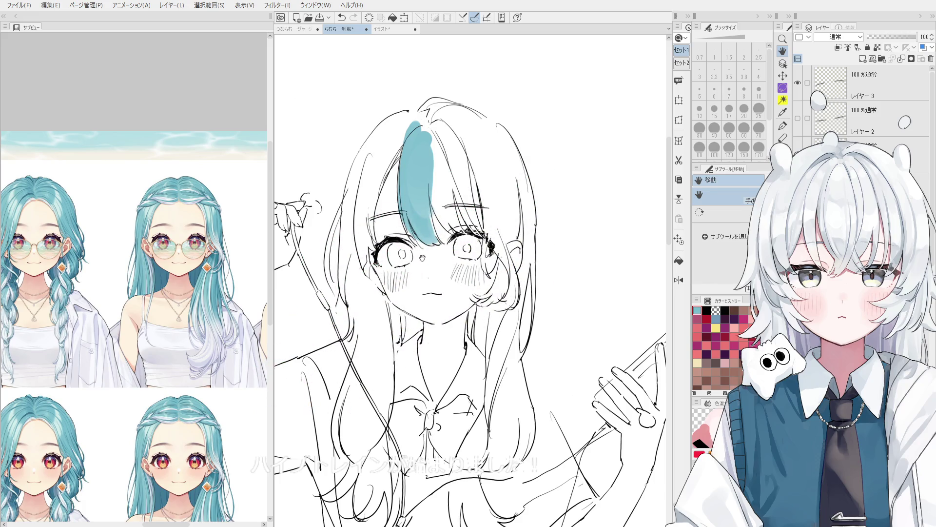
left_click(416, 191, "alt")
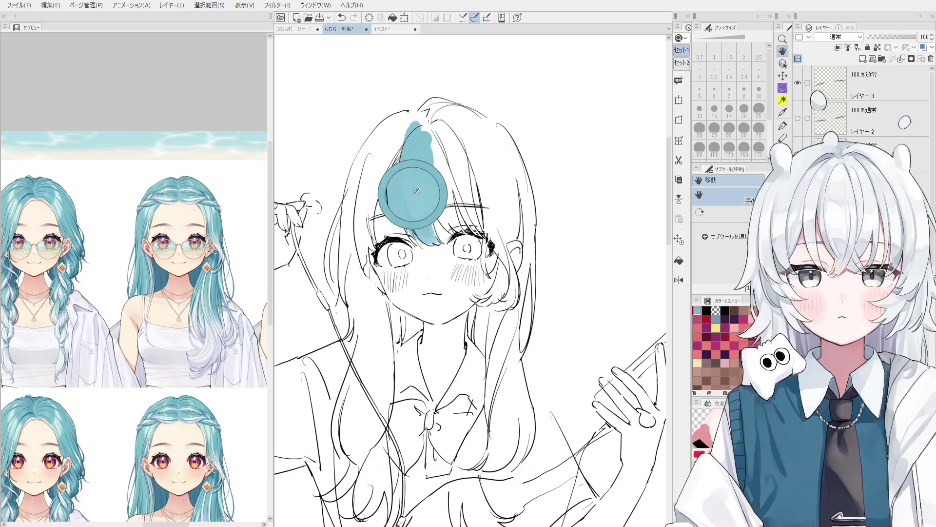
- Brush teal down the left side bangs strand and widen it toward the top
key("b")
left_click_drag(377, 159, 363, 232)
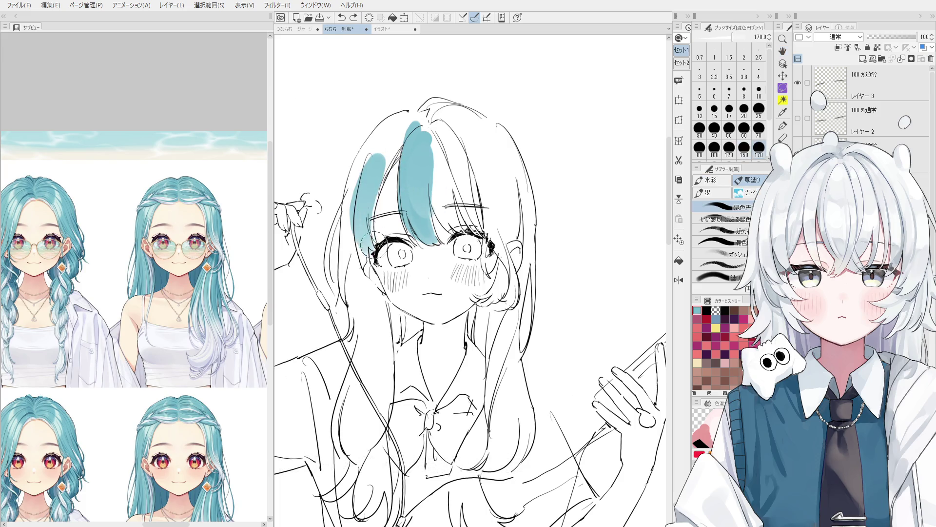
mouse_move(385, 152)
left_mouse_down()
mouse_move(371, 224)
mouse_move(385, 141)
mouse_move(361, 215)
mouse_move(400, 132)
mouse_move(369, 160)
mouse_move(390, 122)
mouse_move(419, 114)
mouse_move(367, 139)
mouse_move(341, 194)
mouse_move(356, 152)
left_mouse_up()
key("bracketleft")
key("bracketleft")
key("bracketleft")
key("bracketright")
key("bracketright")
key("bracketright")
key("e")
key("b")
key("ctrl+z")
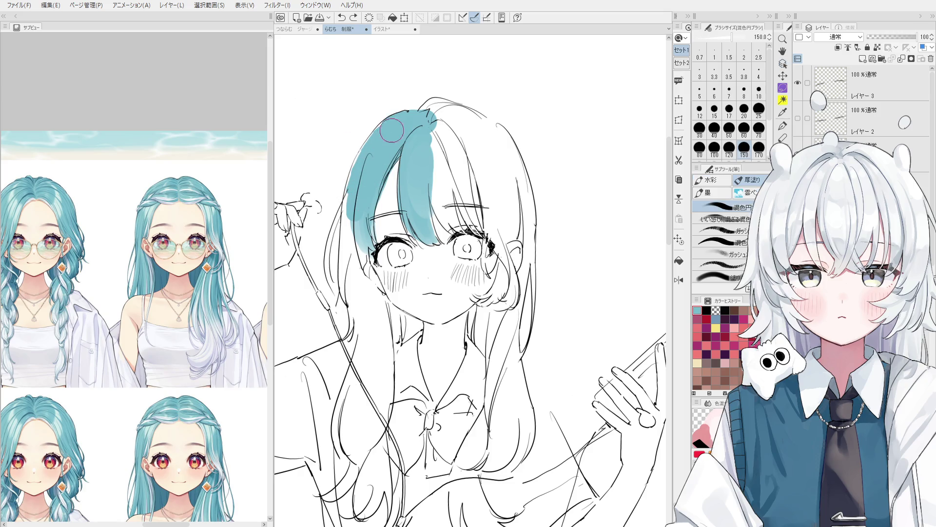
- Flip the canvas horizontally and extend teal down the long strand's right edge
key("h")
mouse_move(413, 205)
left_mouse_down()
mouse_move(419, 186)
mouse_move(441, 249)
mouse_move(417, 166)
left_mouse_up()
mouse_move(397, 178)
left_mouse_down()
mouse_move(423, 265)
mouse_move(419, 210)
mouse_move(400, 281)
left_mouse_up()
left_click_drag(418, 318, 431, 261)
left_click_drag(420, 220, 448, 343)
mouse_move(434, 273)
left_mouse_down()
mouse_move(439, 332)
mouse_move(456, 371)
mouse_move(483, 414)
mouse_move(493, 405)
mouse_move(464, 389)
mouse_move(461, 439)
mouse_move(449, 356)
left_mouse_up()
- Fill teal between the lower hair strands past the bow, adjusting brush size
key("bracketleft")
key("bracketleft")
key("bracketleft")
key("bracketleft")
left_click_drag(502, 453, 463, 437)
mouse_move(427, 361)
left_mouse_down()
mouse_move(457, 390)
mouse_move(488, 446)
left_mouse_up()
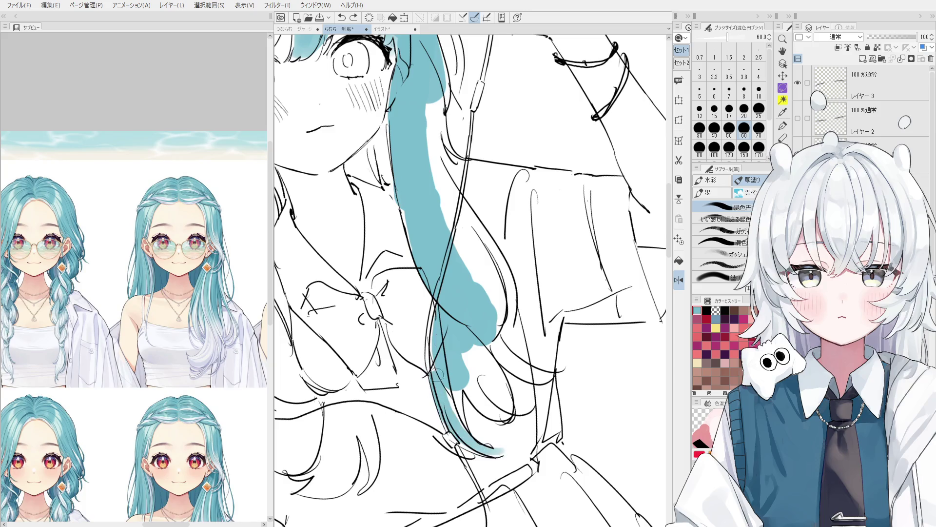
left_click_drag(453, 390, 497, 443)
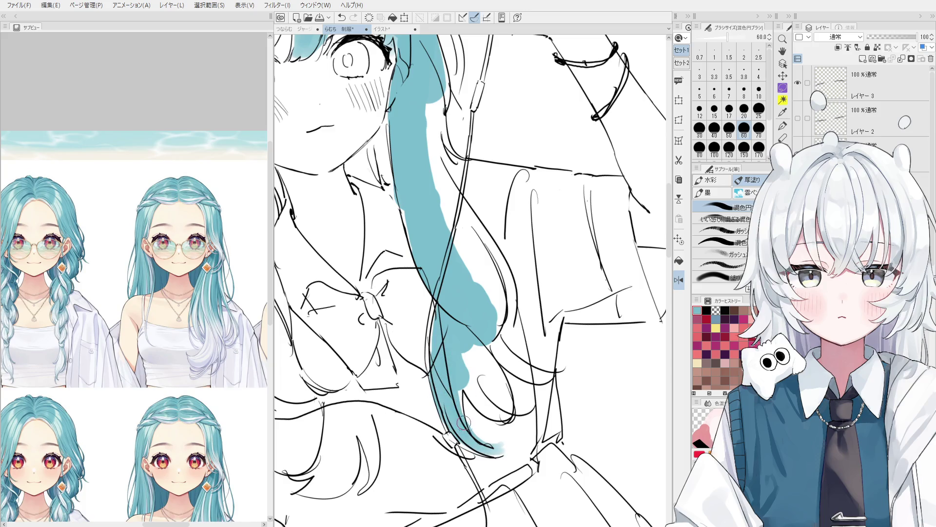
key("bracketleft")
left_click_drag(528, 414, 469, 351)
mouse_move(501, 384)
left_mouse_down()
mouse_move(517, 415)
mouse_move(475, 361)
mouse_move(480, 378)
left_mouse_up()
key("bracketright")
key("bracketright")
key("bracketright")
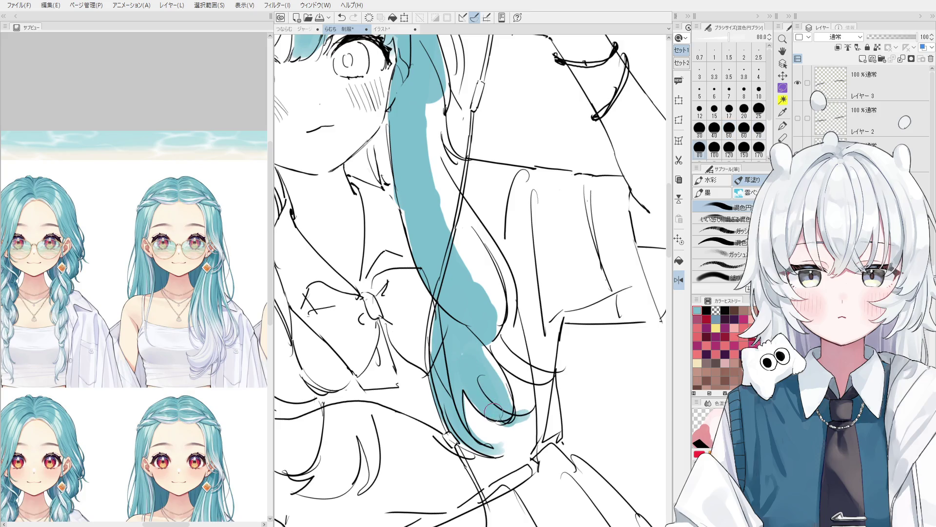
scroll(522, 383, "down", 2)
key("bracketleft")
key("ctrl+z")
mouse_move(492, 351)
left_mouse_down()
mouse_move(531, 380)
mouse_move(526, 405)
mouse_move(488, 429)
mouse_move(476, 409)
left_mouse_up()
key("e")
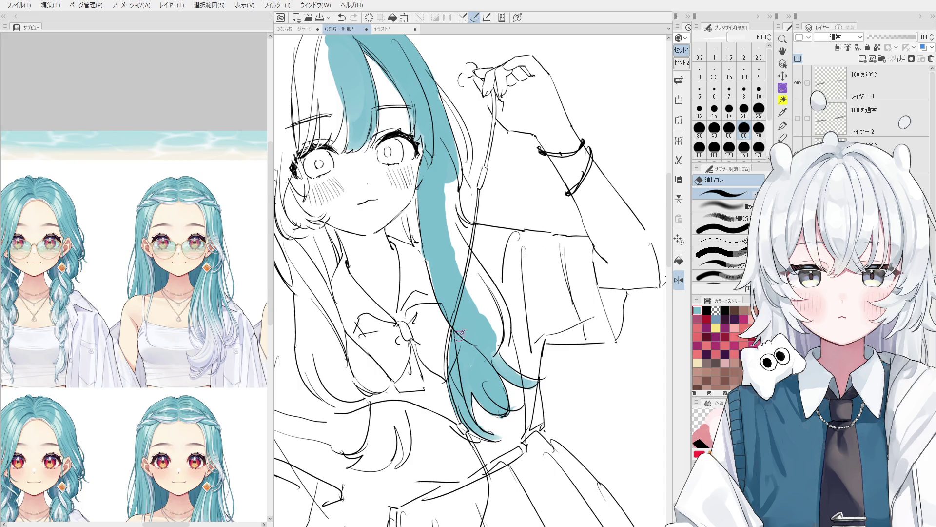
- Widen the teal and fill the white gap inside the strand, retrying small strokes
key("b")
mouse_move(492, 319)
left_mouse_down()
mouse_move(495, 336)
mouse_move(442, 255)
mouse_move(448, 243)
mouse_move(453, 300)
left_mouse_up()
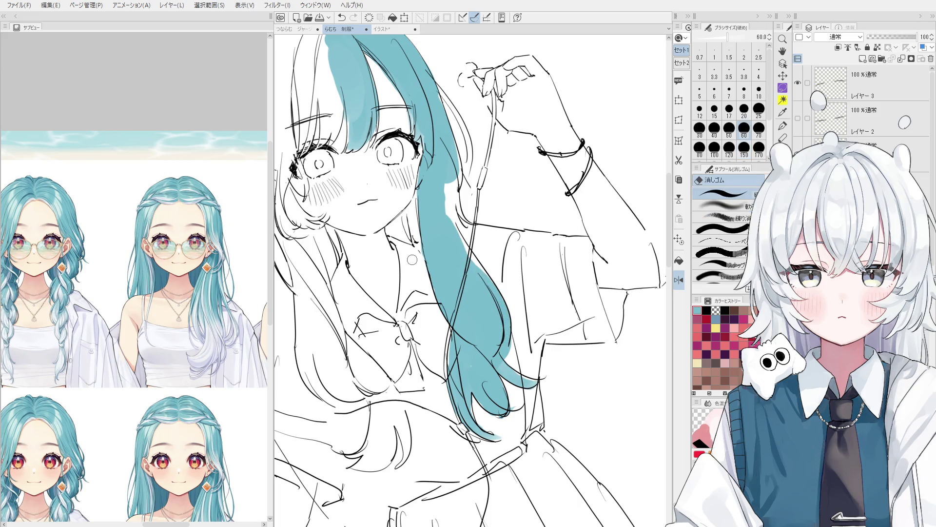
mouse_move(422, 271)
left_mouse_down()
mouse_move(429, 210)
mouse_move(443, 220)
mouse_move(460, 186)
left_mouse_up()
key("bracketleft")
key("bracketleft")
key("bracketleft")
key("ctrl+z")
left_click_drag(464, 225, 465, 181)
key("ctrl+z")
key("bracketleft")
key("ctrl+z")
left_click_drag(466, 226, 455, 168)
key("ctrl+z")
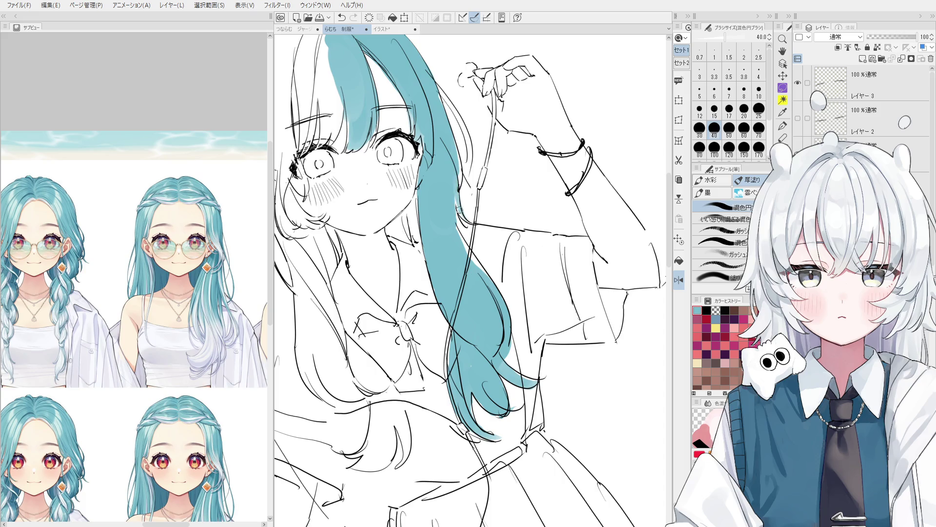
- Resample the painted teal and tidy the lower strand's edges, undoing stray strokes
left_click(440, 179, "alt")
left_click_drag(457, 228, 477, 273)
key("ctrl+z")
scroll(480, 284, "up", 1)
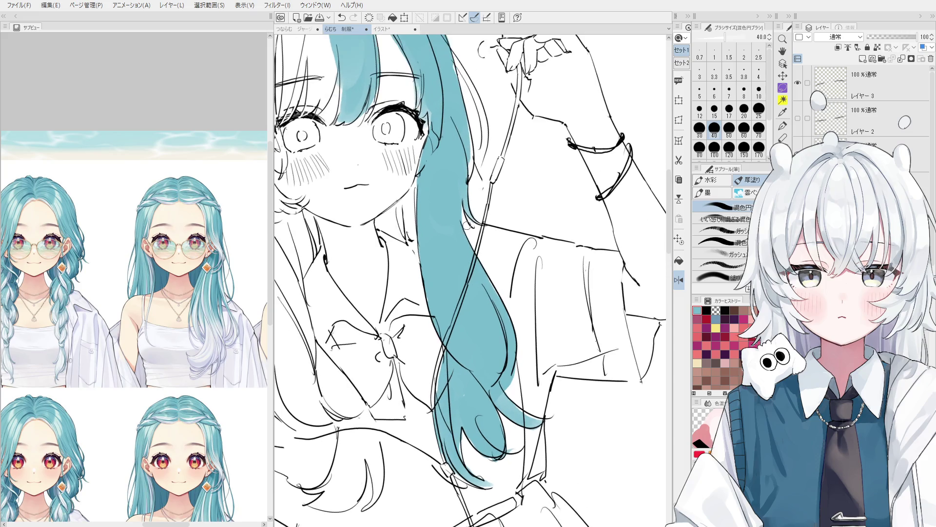
key("e")
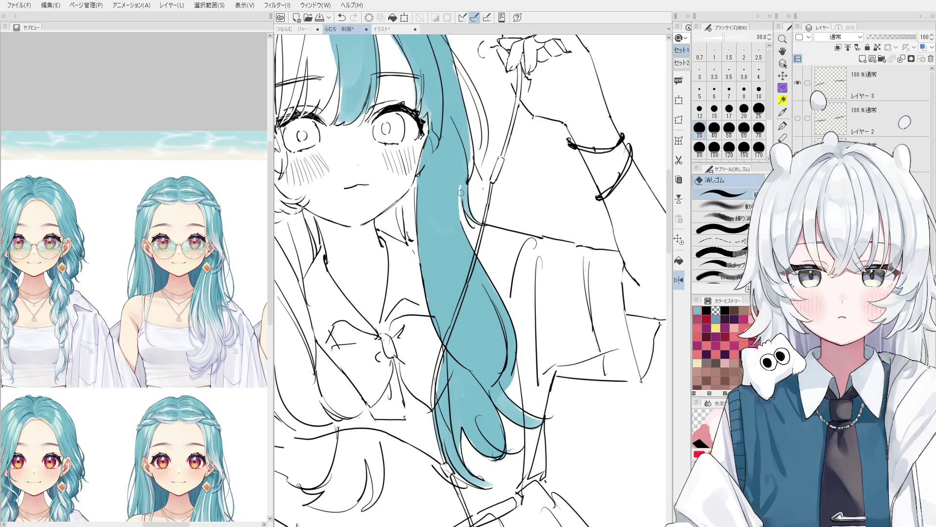
key("b")
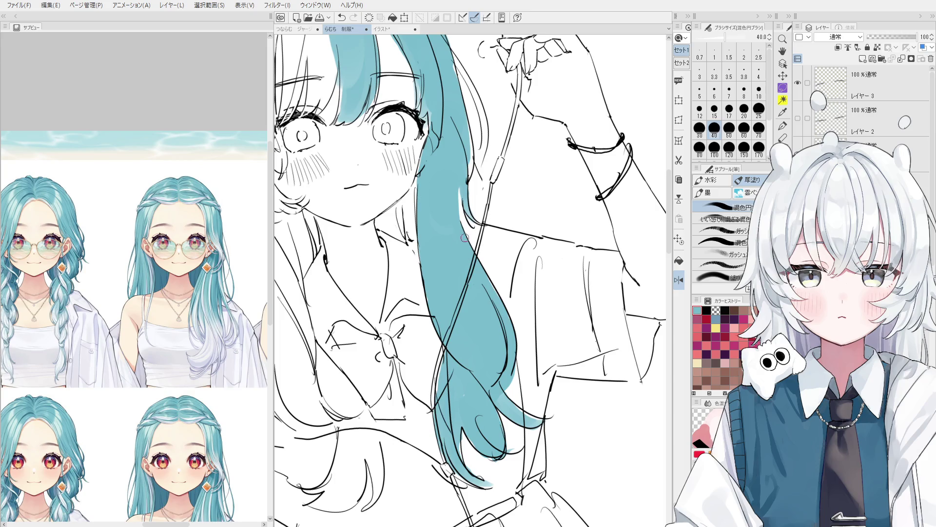
key("bracketright")
key("bracketright")
key("bracketright")
- Paint teal down the hair beside her neck and the left strand below it
mouse_move(422, 242)
left_mouse_down()
mouse_move(380, 222)
mouse_move(412, 195)
mouse_move(412, 217)
left_mouse_up()
key("bracketleft")
key("bracketleft")
key("ctrl+minus")
mouse_move(391, 248)
left_mouse_down()
mouse_move(393, 232)
mouse_move(382, 373)
left_mouse_up()
key("bracketright")
key("bracketright")
key("bracketright")
mouse_move(368, 276)
left_mouse_down()
mouse_move(360, 348)
mouse_move(394, 402)
mouse_move(371, 375)
mouse_move(386, 393)
mouse_move(390, 373)
mouse_move(405, 410)
left_mouse_up()
- Continue filling the left hair strand with teal
key("space")
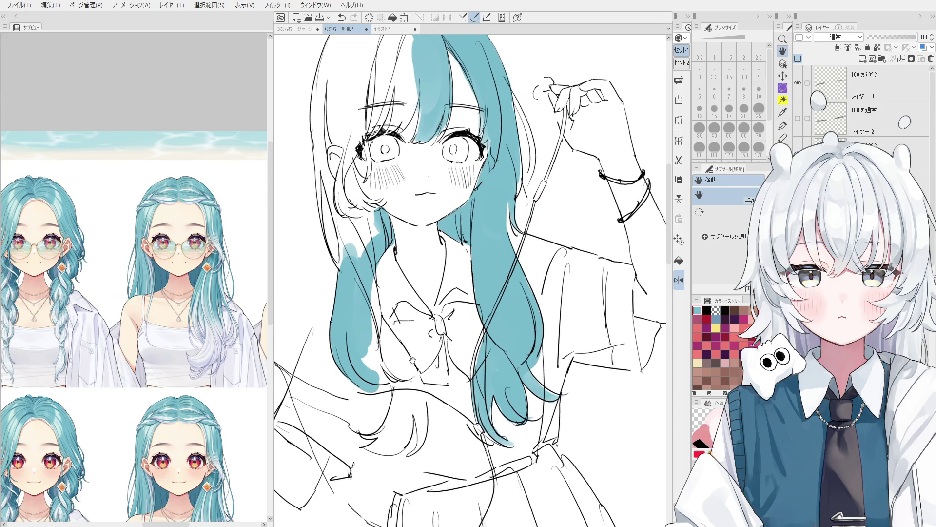
scroll(396, 358, "up", 2)
mouse_move(391, 393)
left_mouse_down()
mouse_move(356, 325)
mouse_move(370, 314)
left_mouse_up()
mouse_move(385, 370)
left_mouse_down()
mouse_move(375, 324)
mouse_move(424, 400)
mouse_move(405, 376)
mouse_move(409, 425)
mouse_move(371, 456)
mouse_move(397, 427)
mouse_move(385, 441)
mouse_move(390, 481)
mouse_move(371, 475)
mouse_move(412, 474)
mouse_move(380, 471)
mouse_move(378, 461)
mouse_move(405, 450)
mouse_move(415, 429)
left_mouse_up()
- Fill the hair tip and its white strip with a smaller teal brush
key("bracketleft")
key("bracketleft")
key("bracketleft")
key("bracketright")
key("bracketright")
key("bracketright")
key("bracketright")
key("bracketleft")
key("bracketleft")
key("bracketleft")
mouse_move(424, 480)
left_mouse_down()
mouse_move(434, 465)
mouse_move(432, 422)
left_mouse_up()
key("ctrl+z")
key("bracketright")
key("bracketright")
mouse_move(435, 463)
left_mouse_down()
mouse_move(432, 392)
mouse_move(438, 431)
mouse_move(412, 415)
left_mouse_up()
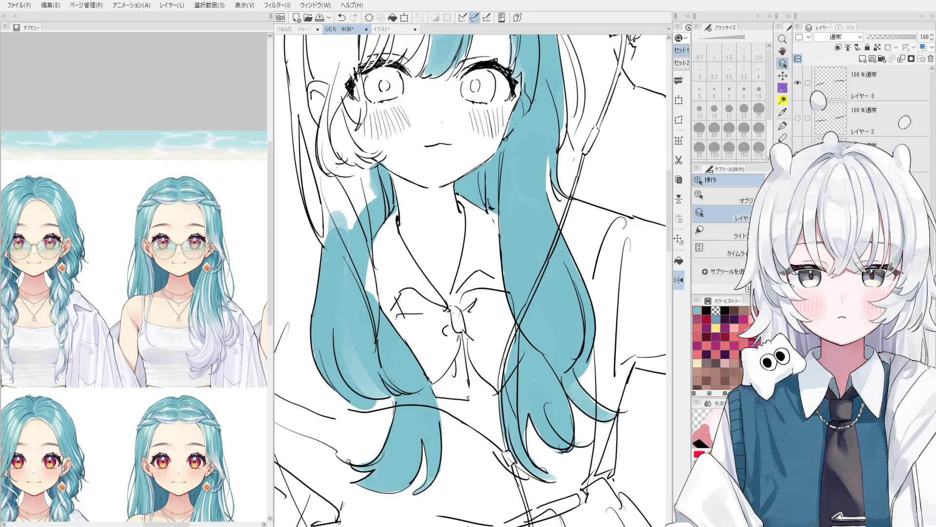
- Fill the white gap in the left hair, undoing a stray eraser streak
left_click_drag(353, 344, 363, 347)
key("e")
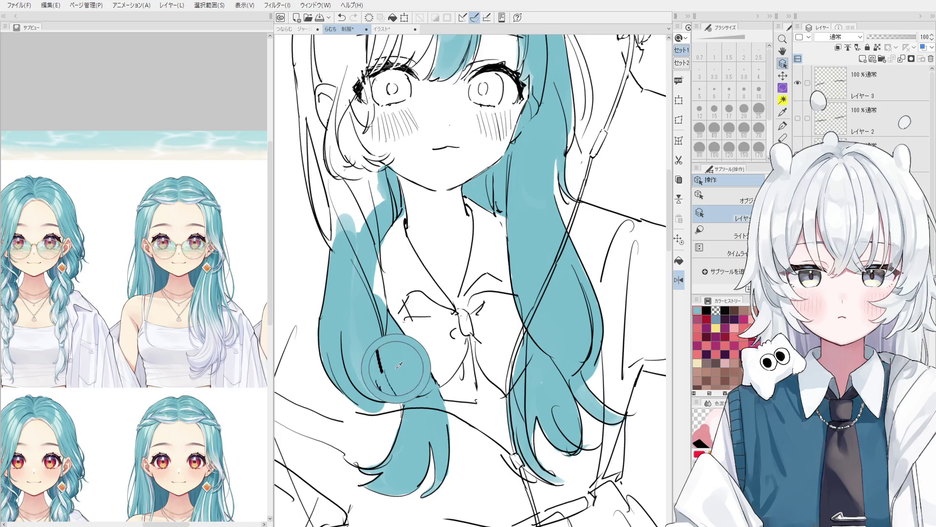
scroll(388, 398, "up", 1)
scroll(375, 398, "up", 2)
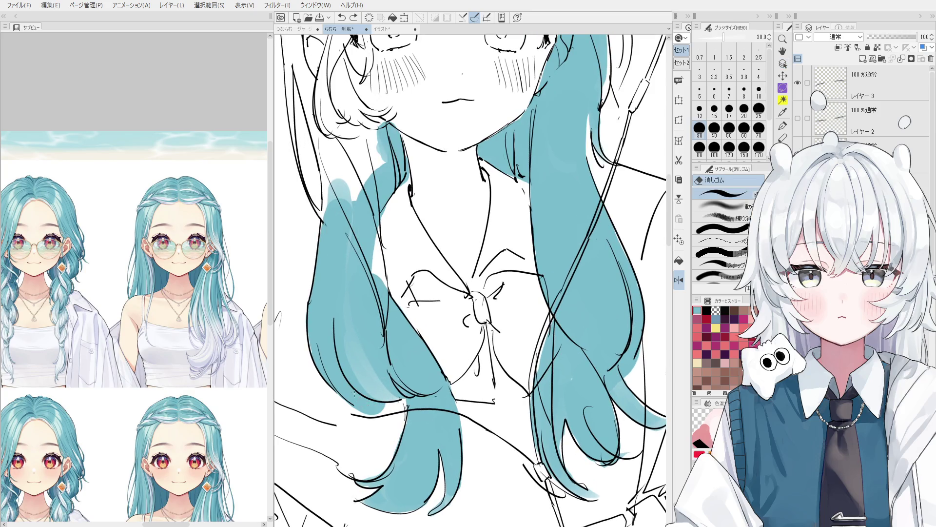
left_click_drag(341, 352, 372, 388)
key("ctrl+z")
key("b")
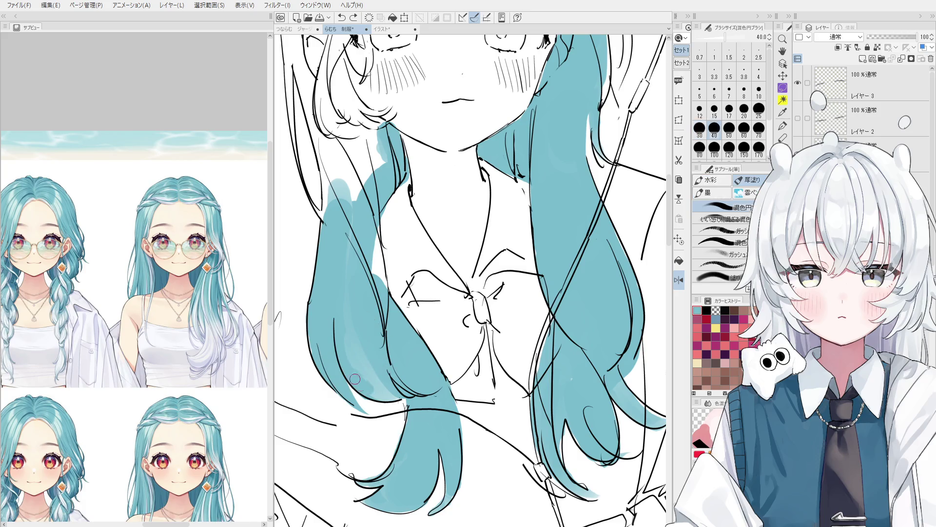
key("bracketleft")
key("bracketleft")
key("bracketleft")
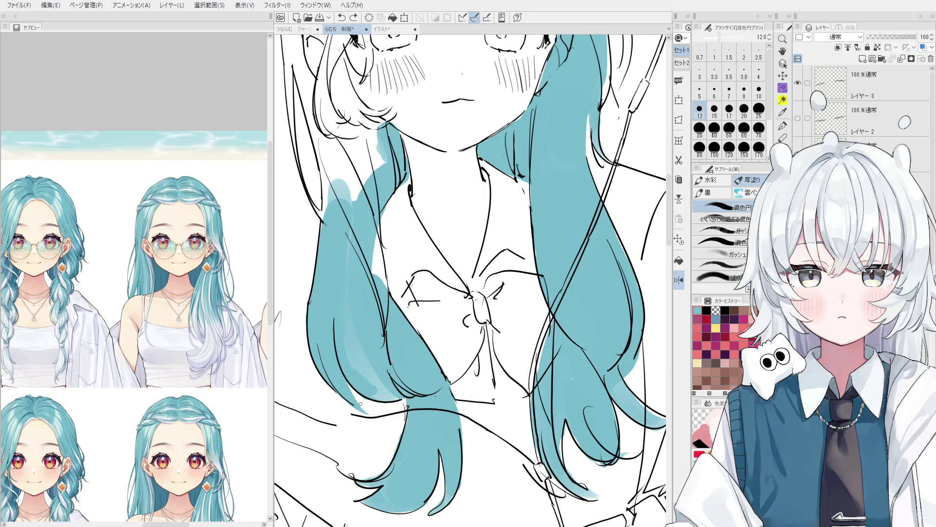
scroll(375, 409, "down", 3)
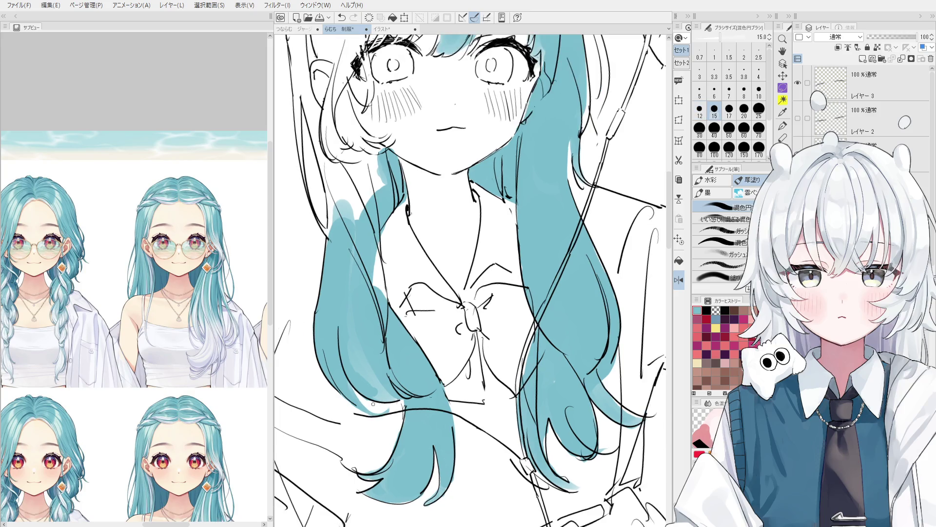
key("bracketright")
key("bracketright")
key("bracketright")
mouse_move(352, 275)
left_mouse_down()
mouse_move(351, 249)
mouse_move(373, 215)
mouse_move(336, 192)
mouse_move(336, 243)
mouse_move(318, 155)
left_mouse_up()
- Erase the teal spilling past the left hair outline
key("space")
key("bracketleft")
key("bracketleft")
key("bracketleft")
key("e")
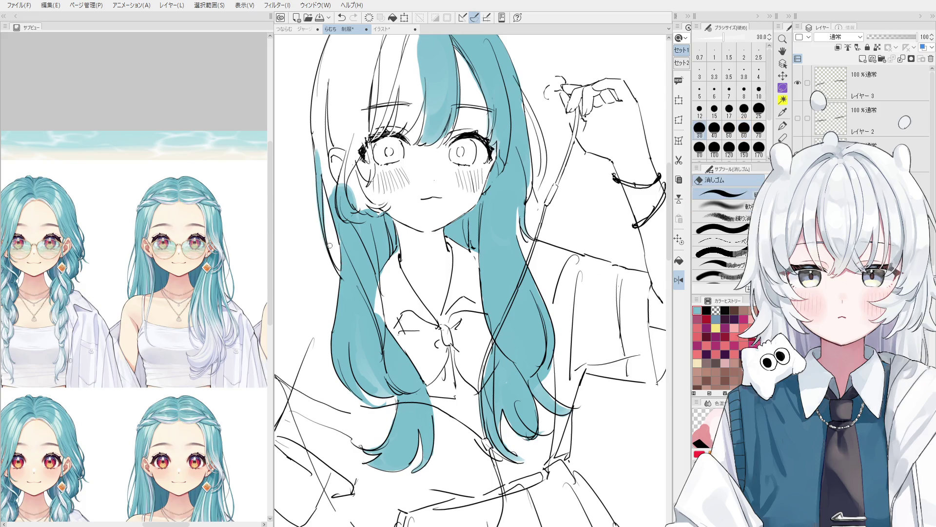
left_click_drag(329, 222, 317, 220)
key("b")
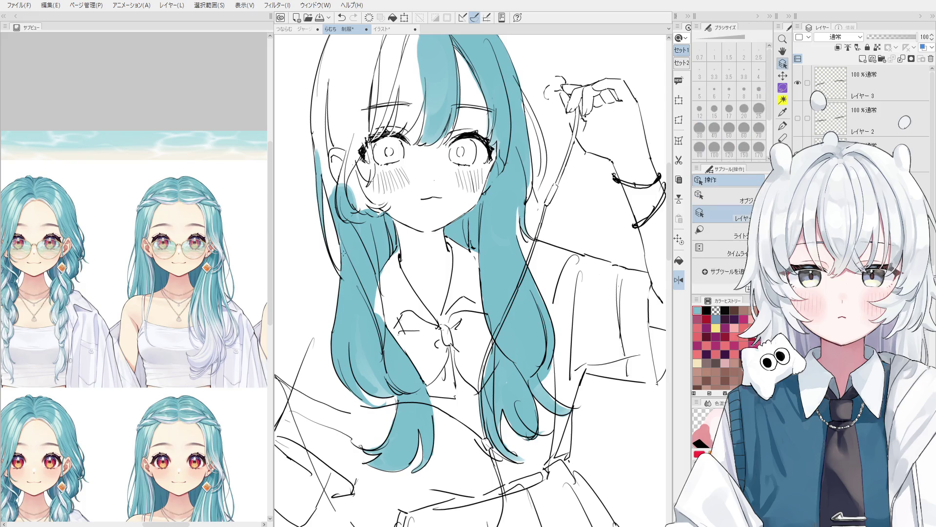
- Paint teal down the strand beside her ear and along its edge
scroll(334, 241, "up", 1)
key("bracketleft")
key("bracketleft")
key("bracketleft")
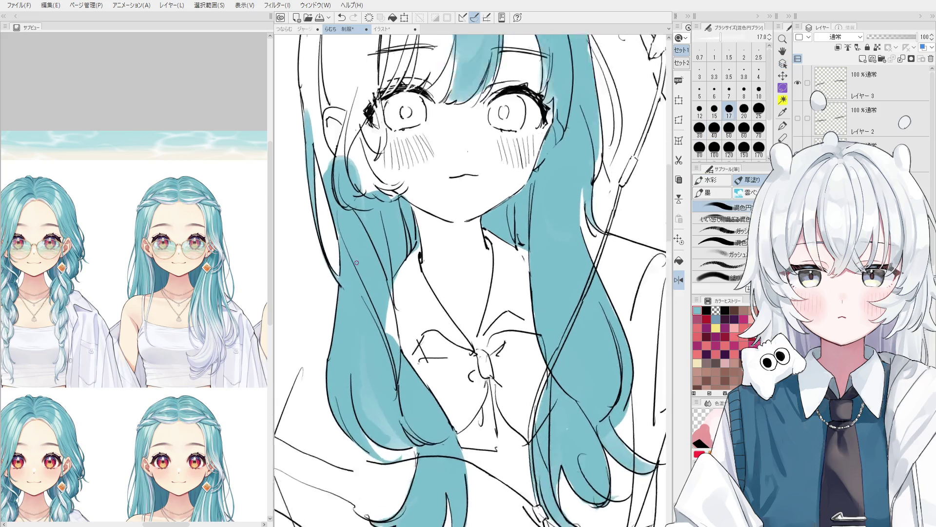
scroll(329, 242, "up", 1)
scroll(335, 232, "down", 2)
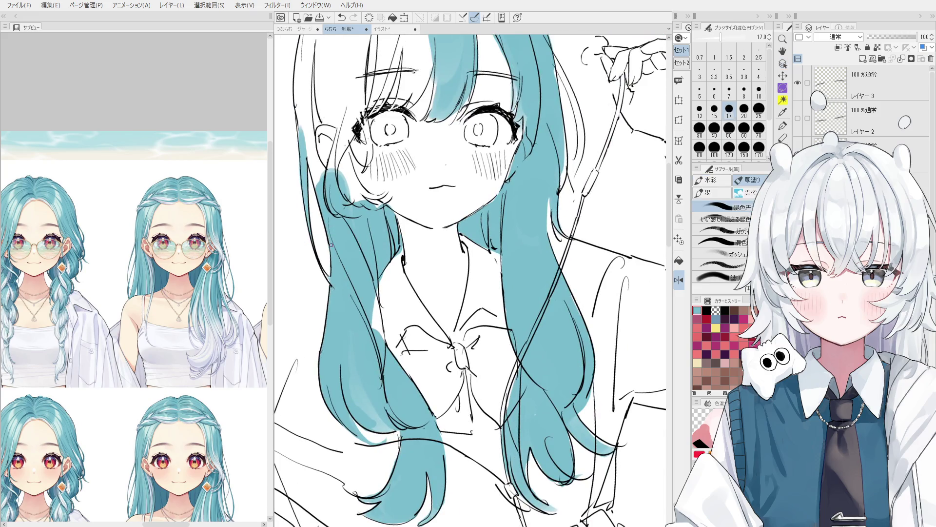
scroll(331, 244, "up", 1)
key("bracketright")
key("bracketright")
key("bracketright")
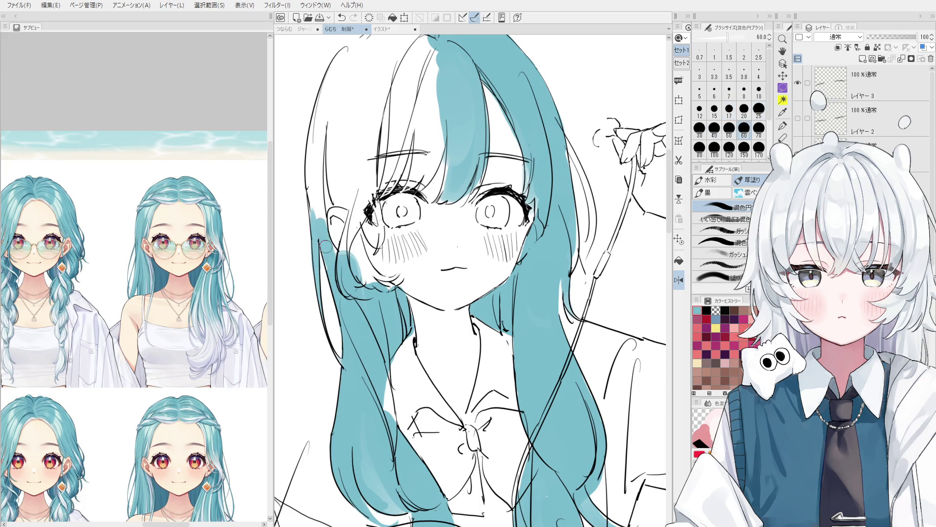
mouse_move(352, 253)
left_mouse_down()
mouse_move(367, 188)
mouse_move(344, 251)
left_mouse_up()
mouse_move(360, 217)
left_mouse_down()
mouse_move(353, 281)
mouse_move(370, 282)
left_mouse_up()
key("bracketleft")
key("bracketleft")
key("bracketleft")
mouse_move(363, 239)
left_mouse_down()
mouse_move(393, 286)
mouse_move(388, 272)
left_mouse_up()
key("bracketright")
key("bracketright")
key("bracketright")
key("e")
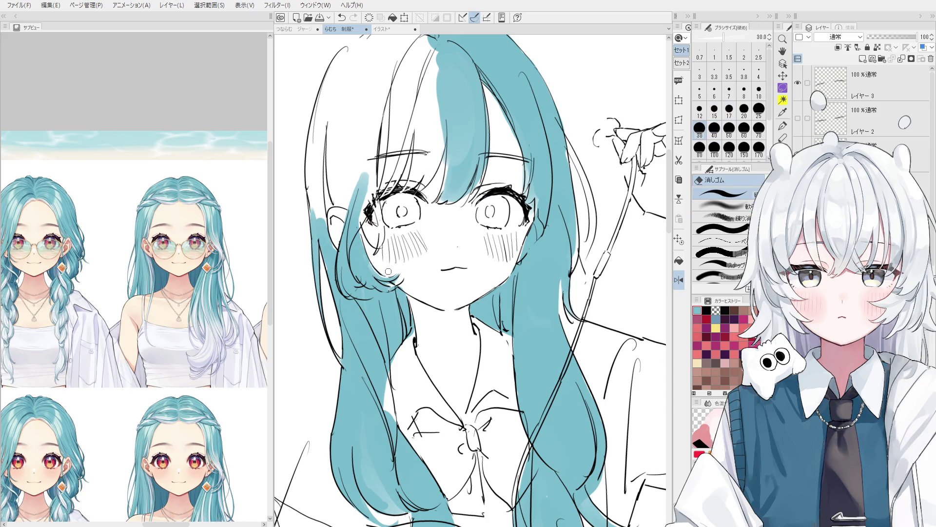
scroll(389, 271, "up", 1)
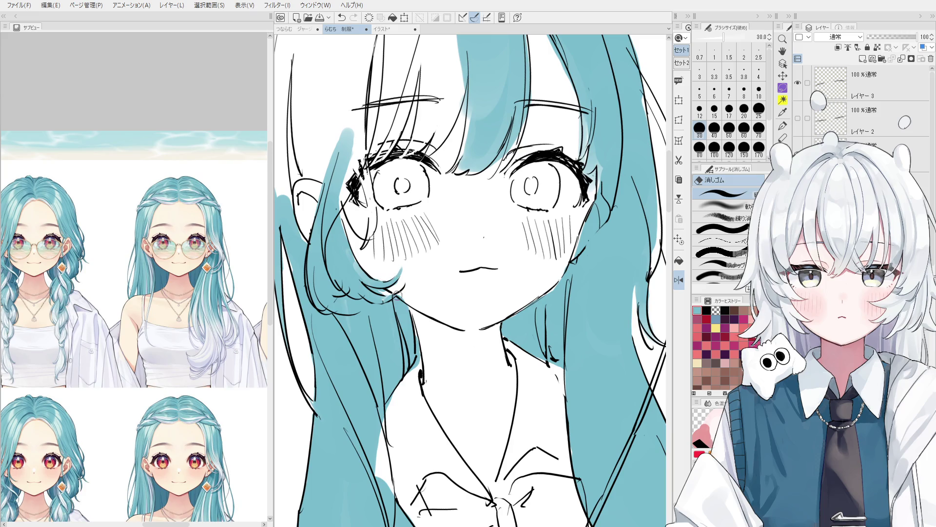
- Ink a short line along the hair curve with a slightly thicker Pen
key("p")
key("bracketright")
mouse_move(406, 287)
left_mouse_down()
mouse_move(390, 296)
mouse_move(362, 283)
left_mouse_up()
key("bracketright")
key("bracketright")
key("bracketright")
key("space")
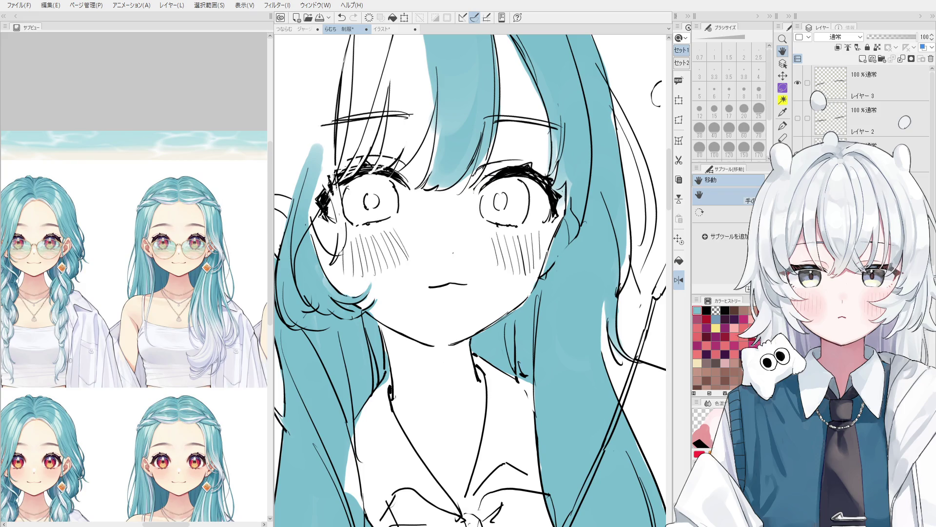
- Rotate the view and paint teal over the left strand up to the eye corner
scroll(470, 280, "down", 2)
mouse_move(244, 263)
left_mouse_down()
mouse_move(295, 323)
mouse_move(330, 317)
left_mouse_up()
scroll(330, 318, "up", 1)
key("bracketright")
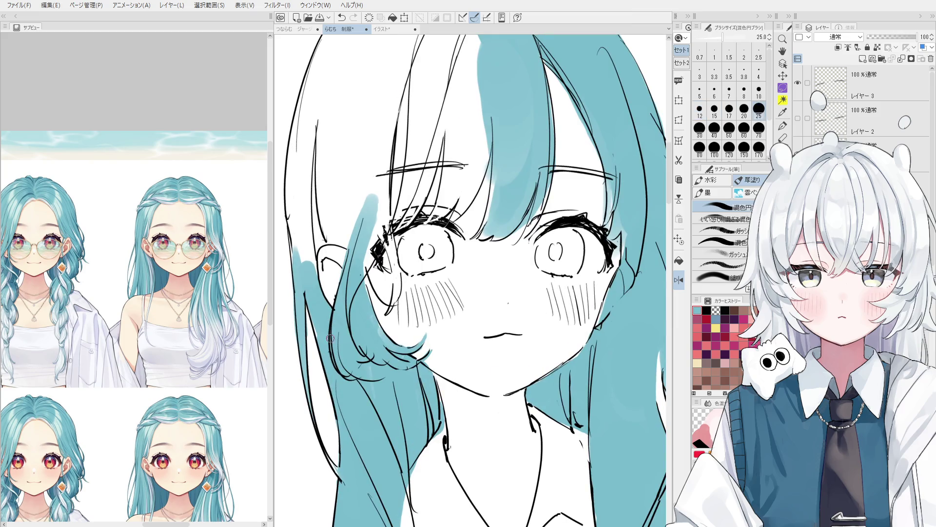
key("minus")
key("o")
scroll(305, 326, "down", 1)
key("b")
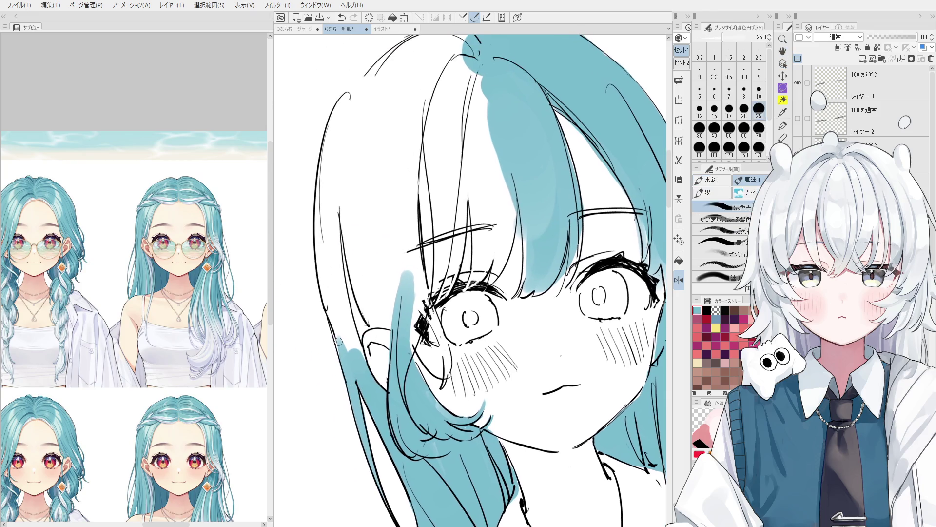
left_click_drag(346, 371, 327, 239)
mouse_move(344, 309)
left_mouse_down()
mouse_move(337, 254)
mouse_move(381, 300)
mouse_move(372, 295)
left_mouse_up()
key("bracketleft")
key("bracketleft")
key("bracketleft")
mouse_move(419, 322)
left_mouse_down()
mouse_move(429, 352)
mouse_move(418, 303)
mouse_move(432, 351)
mouse_move(405, 324)
mouse_move(411, 367)
left_mouse_up()
- Paint teal left of the bangs and over the white crown area
key("bracketleft")
key("bracketleft")
key("bracketleft")
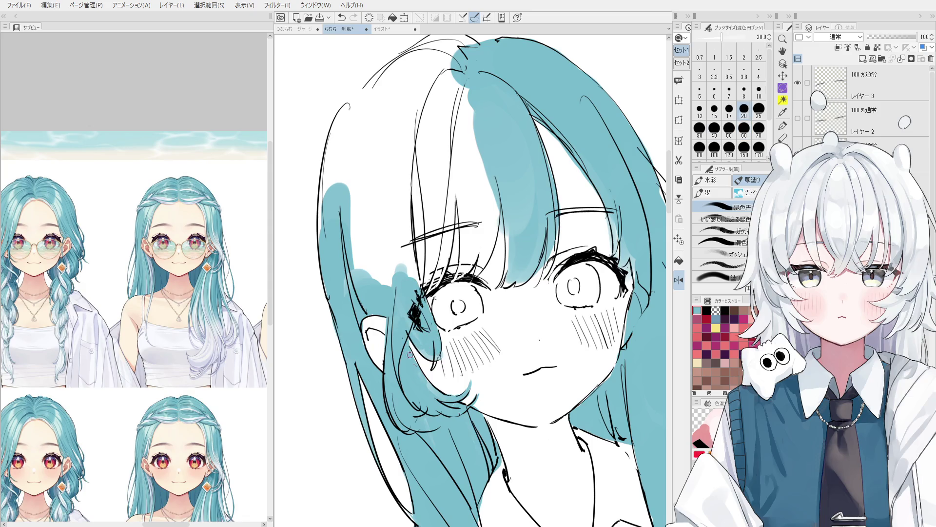
scroll(411, 366, "down", 1)
key("bracketright")
key("bracketright")
key("bracketright")
mouse_move(396, 229)
left_mouse_down()
mouse_move(399, 288)
mouse_move(397, 215)
mouse_move(395, 288)
mouse_move(371, 269)
mouse_move(365, 170)
mouse_move(387, 127)
mouse_move(442, 97)
mouse_move(420, 138)
mouse_move(397, 227)
mouse_move(351, 302)
left_mouse_up()
key("bracketright")
key("bracketright")
key("bracketright")
key("bracketright")
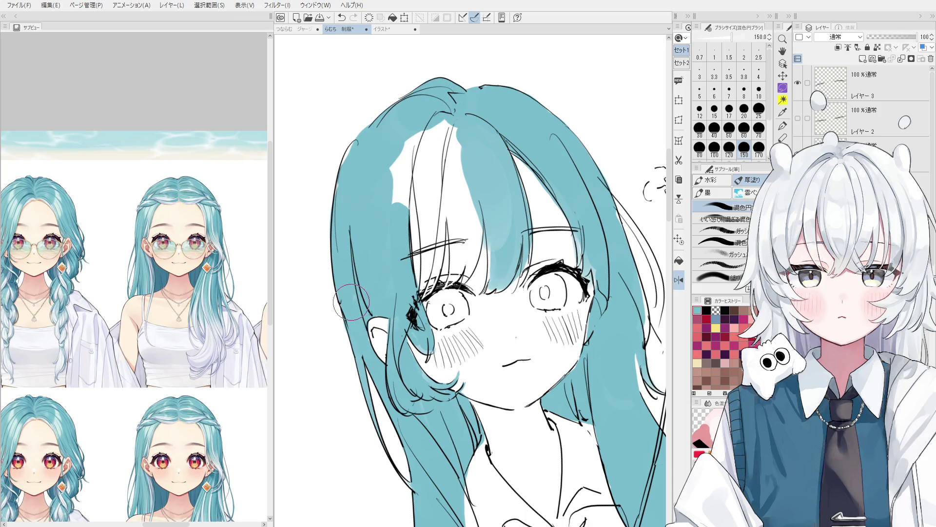
mouse_move(435, 203)
left_mouse_down()
mouse_move(410, 161)
mouse_move(425, 263)
mouse_move(439, 219)
mouse_move(414, 180)
mouse_move(402, 300)
left_mouse_up()
key("bracketleft")
key("bracketleft")
key("bracketleft")
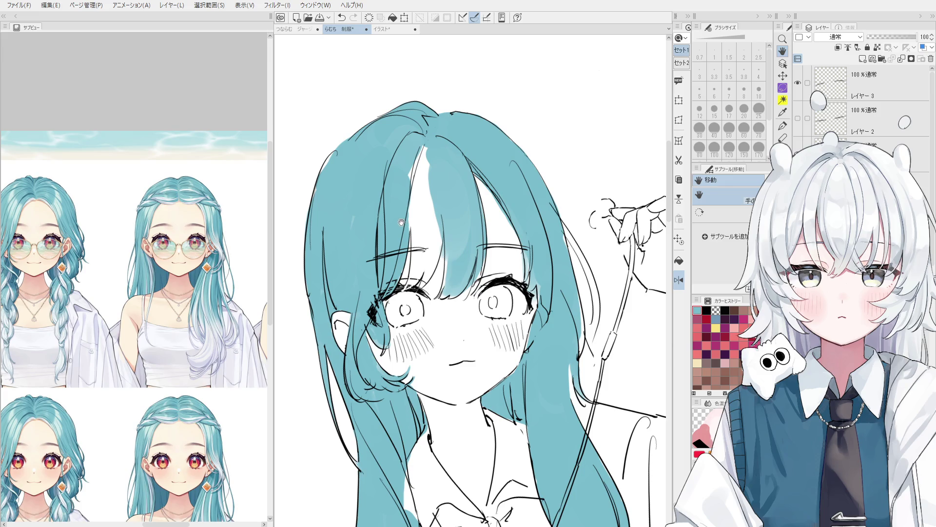
- Flip the canvas and paint teal over the white streak in the bangs
key("h")
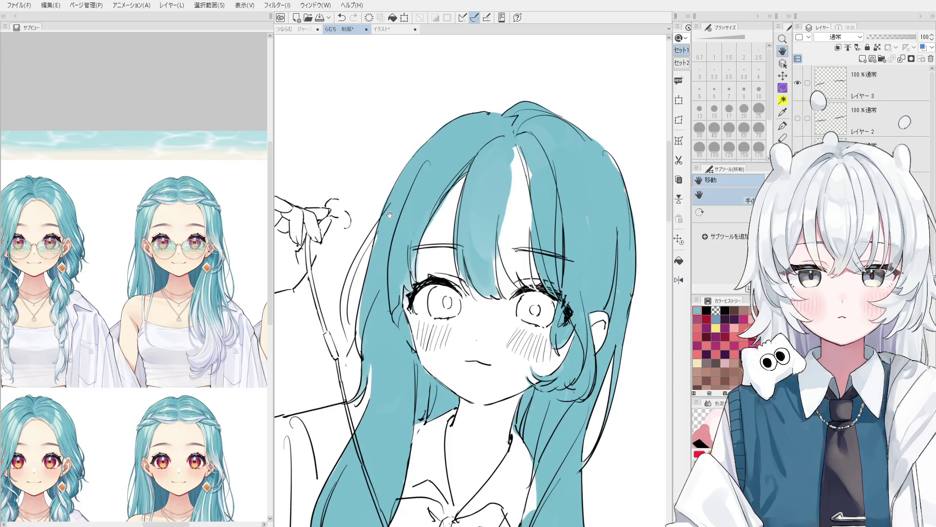
key("b")
key("bracketleft")
key("bracketleft")
key("bracketleft")
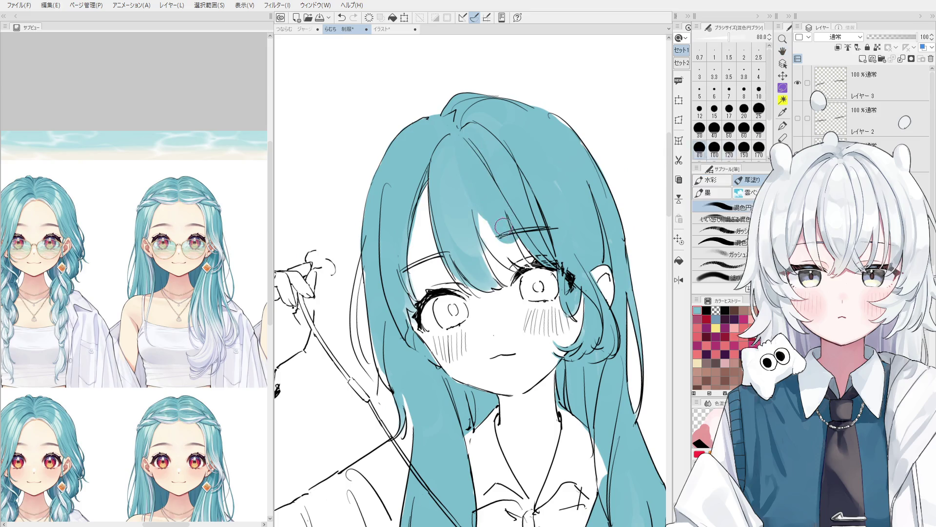
scroll(524, 261, "up", 2)
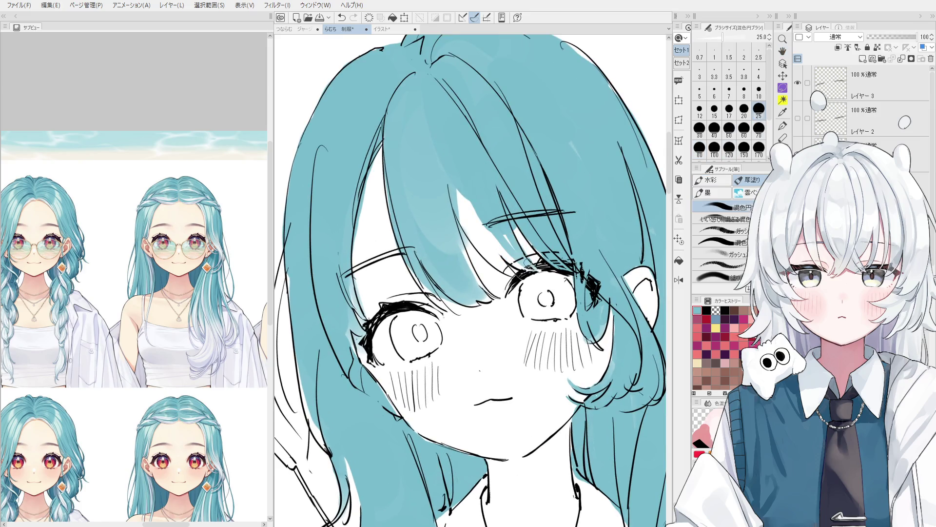
key("bracketright")
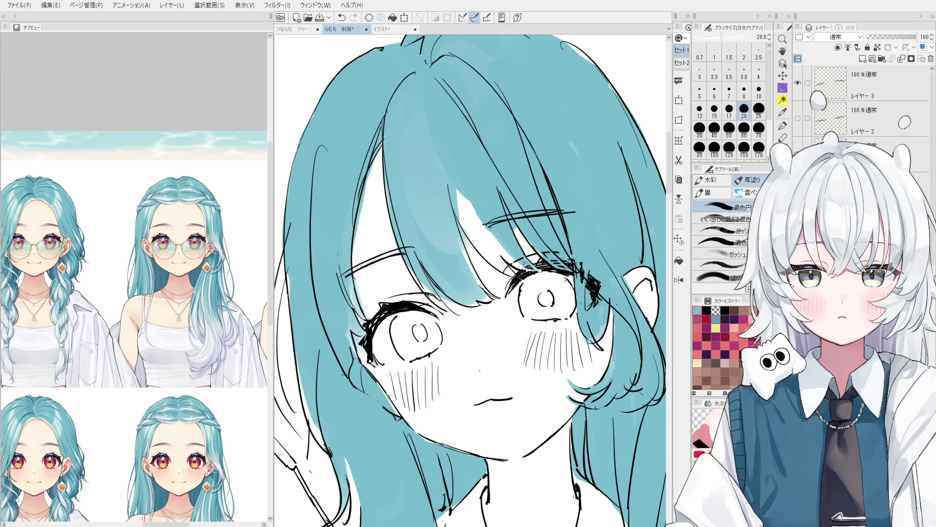
left_click_drag(534, 270, 479, 213)
key("ctrl+z")
key("bracketright")
mouse_move(502, 254)
left_mouse_down()
mouse_move(515, 268)
mouse_move(458, 191)
mouse_move(512, 219)
mouse_move(530, 247)
left_mouse_up()
- Soften the teal along a strand with the soft eraser, then blend it
key("e")
scroll(514, 239, "up", 1)
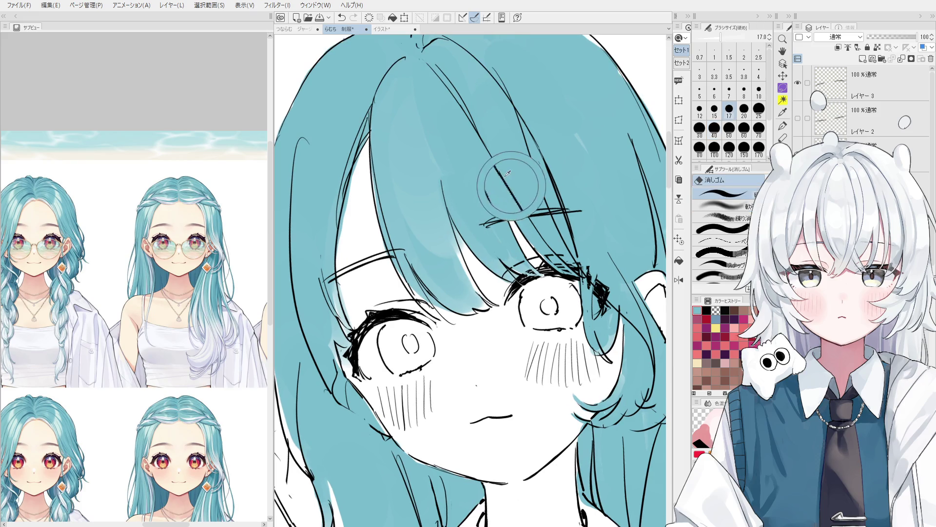
key("e")
left_click_drag(453, 230, 470, 253)
key("o")
key("b")
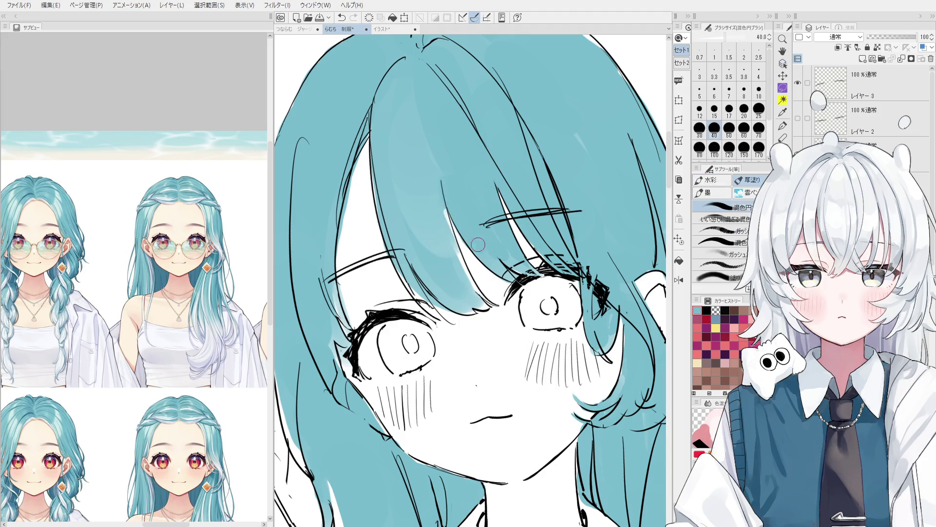
mouse_move(437, 200)
left_mouse_down()
mouse_move(456, 271)
mouse_move(475, 297)
left_mouse_up()
- Keep the blended stroke near the eye after comparing it via undo and redo
key("bracketleft")
key("bracketleft")
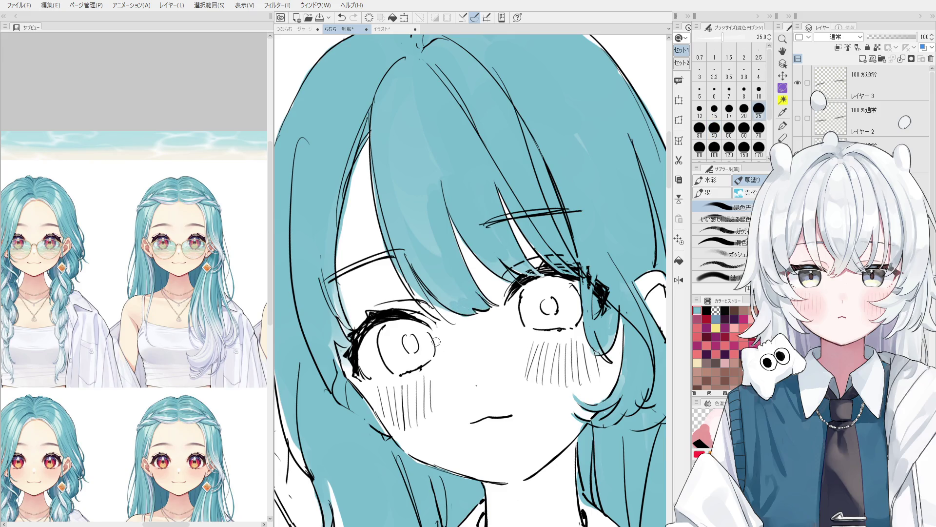
key("h")
left_click_drag(439, 315, 433, 310)
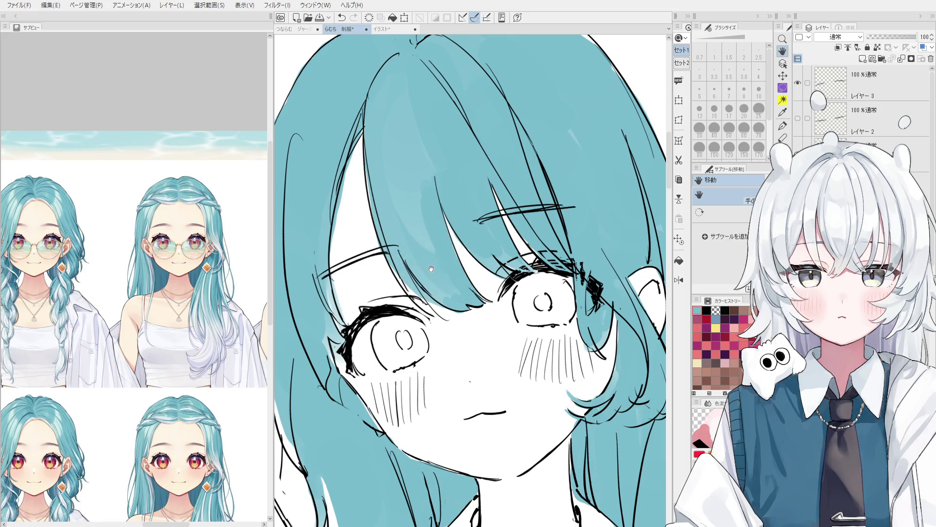
key("b")
key("bracketleft")
key("bracketleft")
key("ctrl+z")
key("ctrl+y")
key("ctrl+z")
key("ctrl+y")
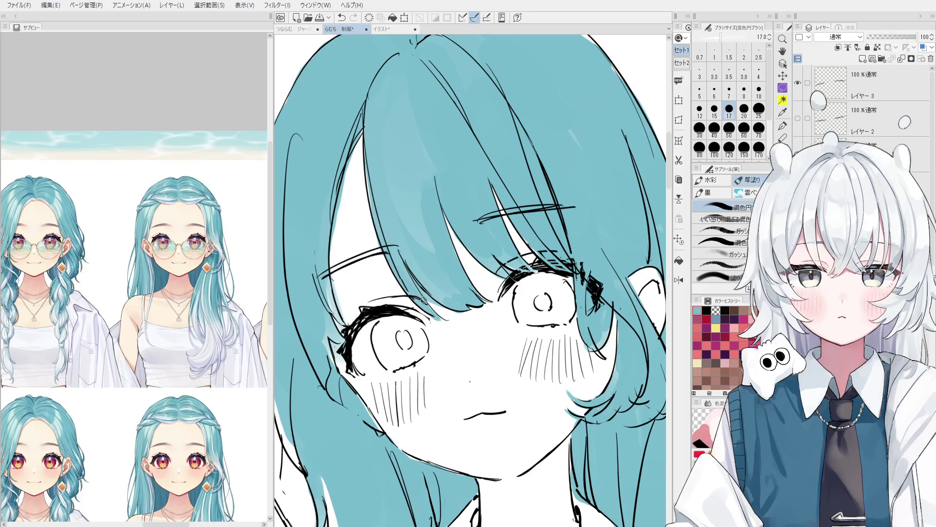
- Try the edge and soft erasers, then restore the teal in the hair gap
key("e")
key("comma")
key("period")
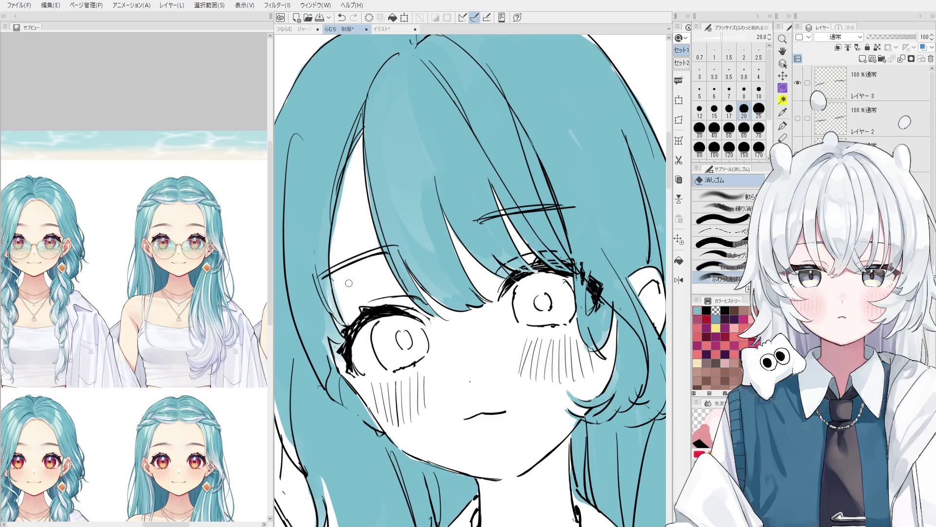
scroll(348, 323, "down", 1)
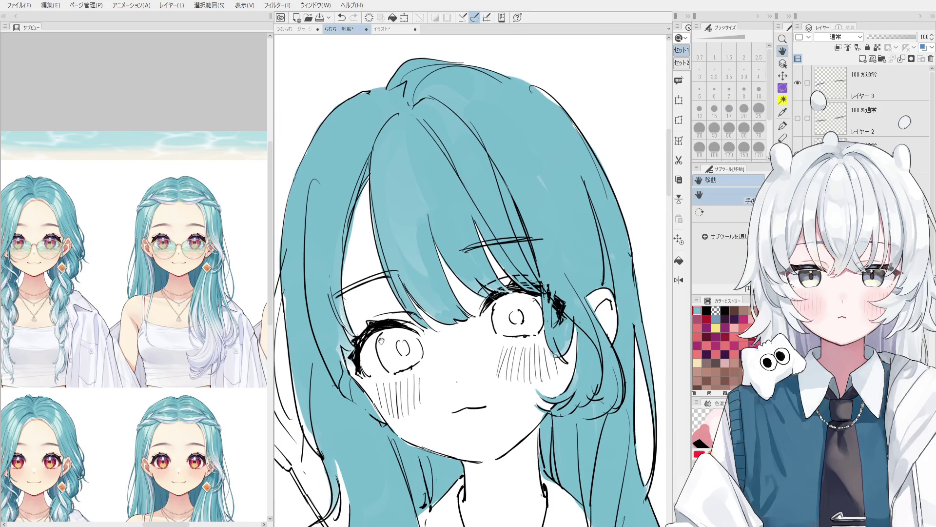
key("o")
key("ctrl+z")
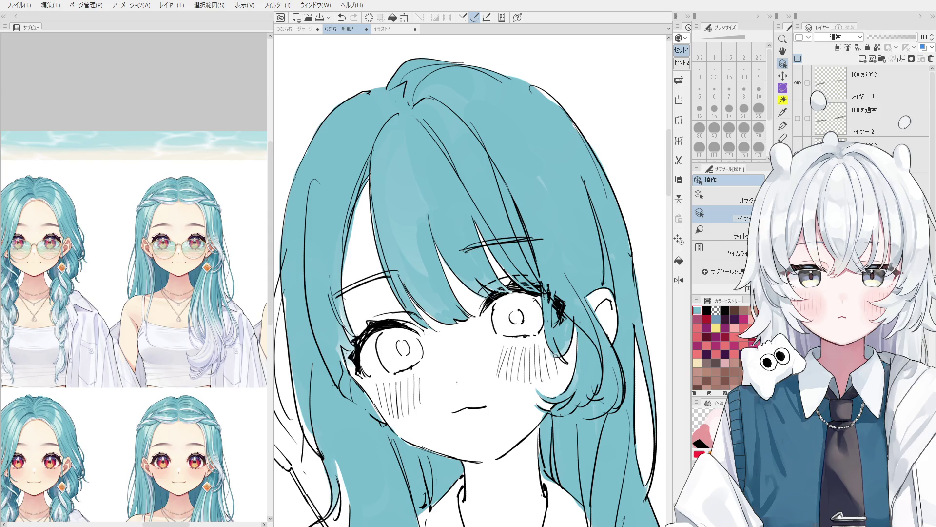
- Copy the Larva Season 3 DVD cover and show it in the Sub View as reference
key("ctrl+c")
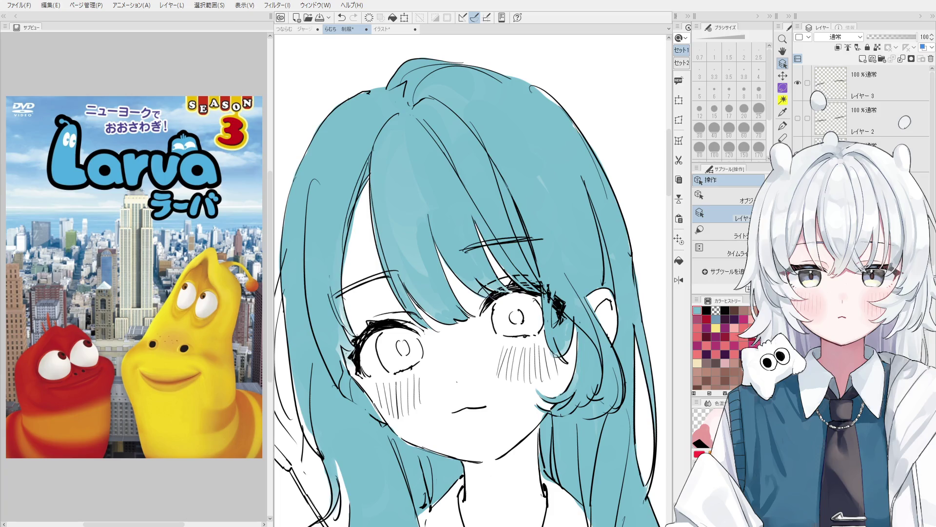
scroll(136, 281, "up", 1)
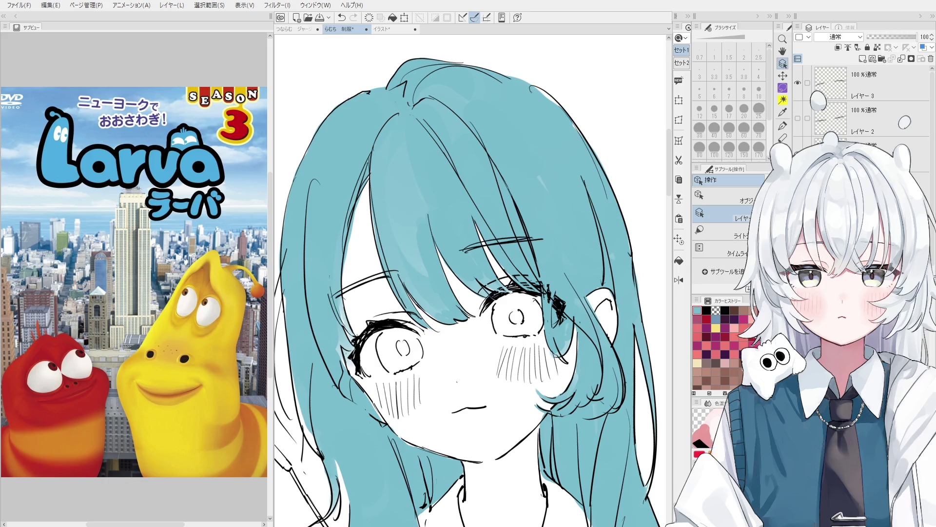